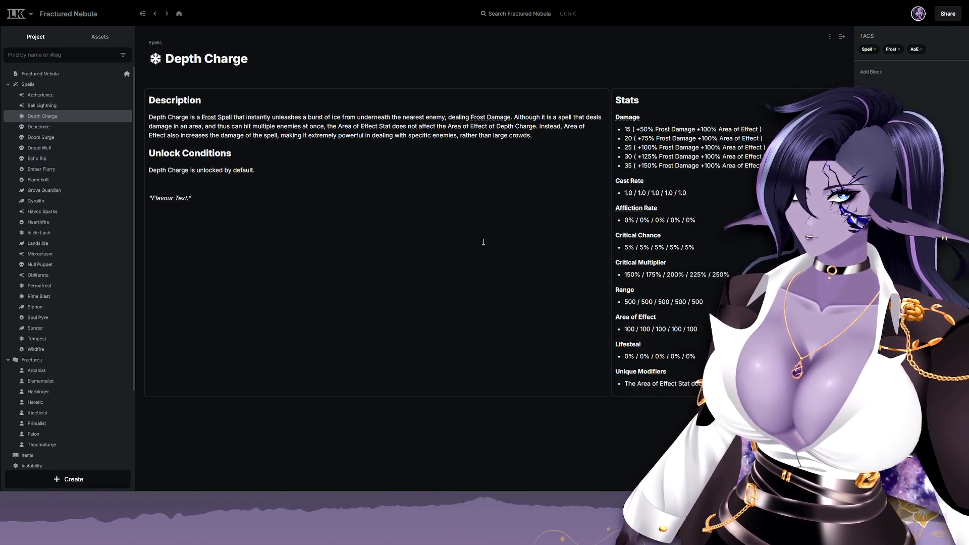
Replace 'specific' with 'very small groups of' in the Depth Charge description.
double_click(419, 135)
text(very sma)
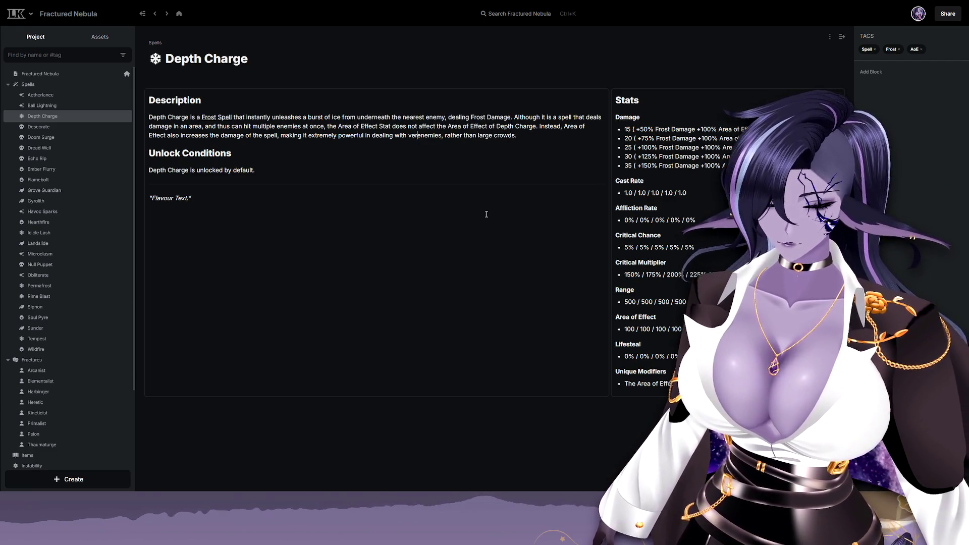
text(ll groups of)
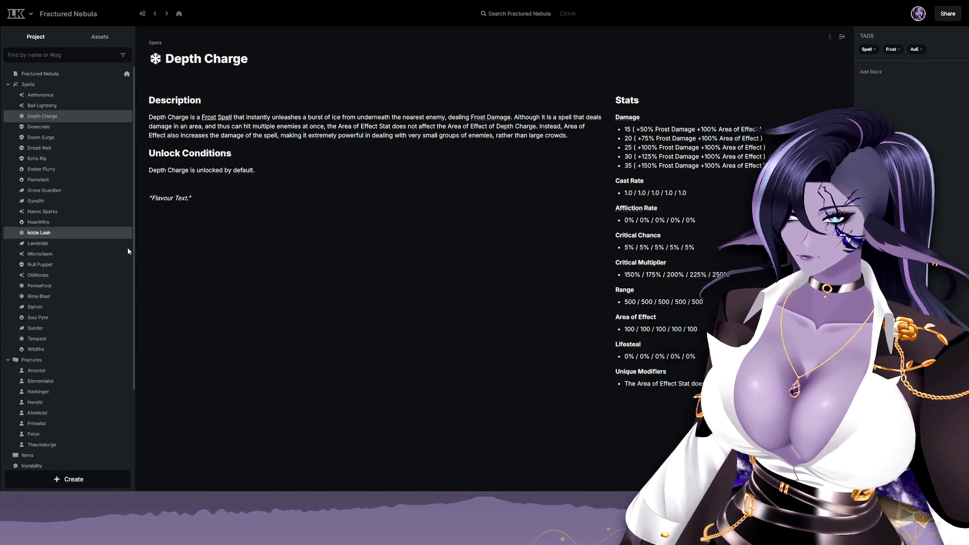
On the Arcanist page, change Firebolt to Flamebolt and add Echo Rip as a second starting spell.
click(56, 371)
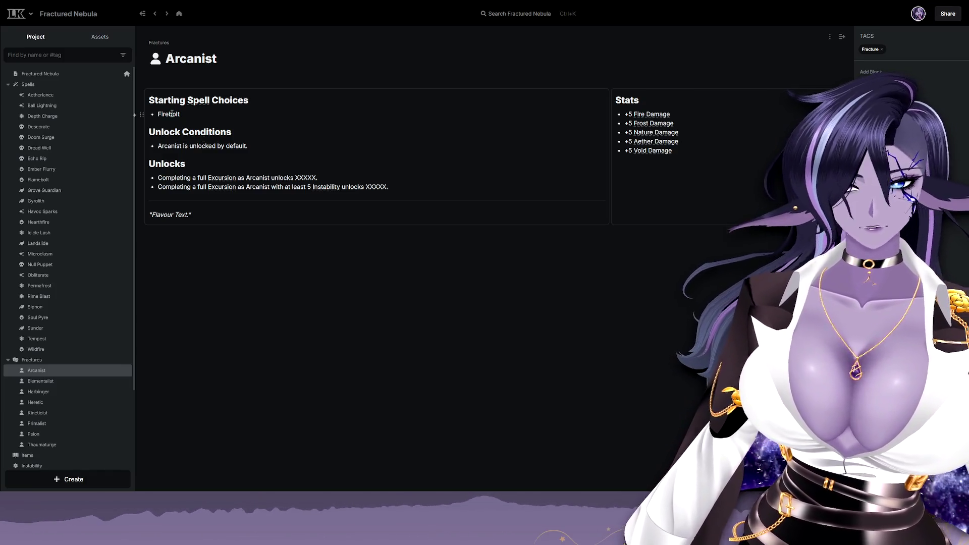
double_click(171, 113)
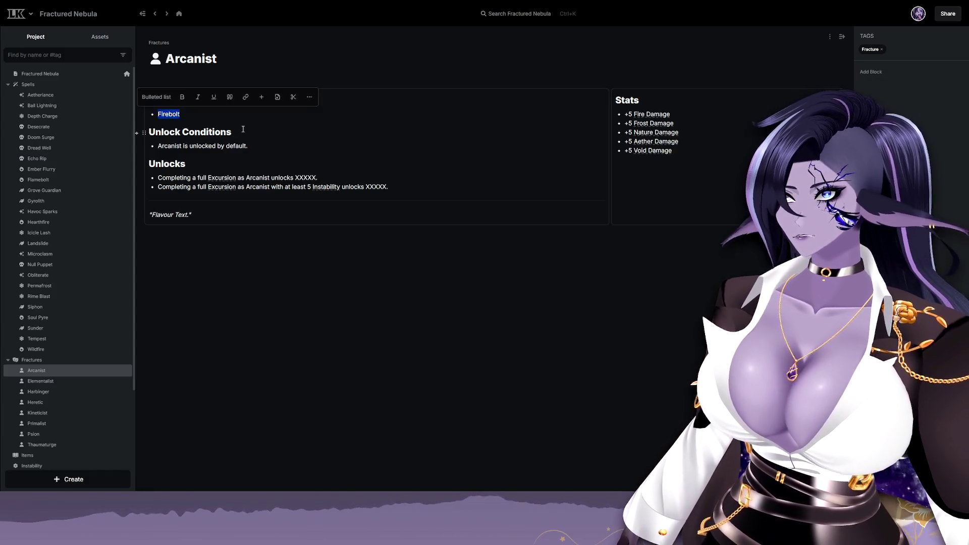
text(Flamebol)
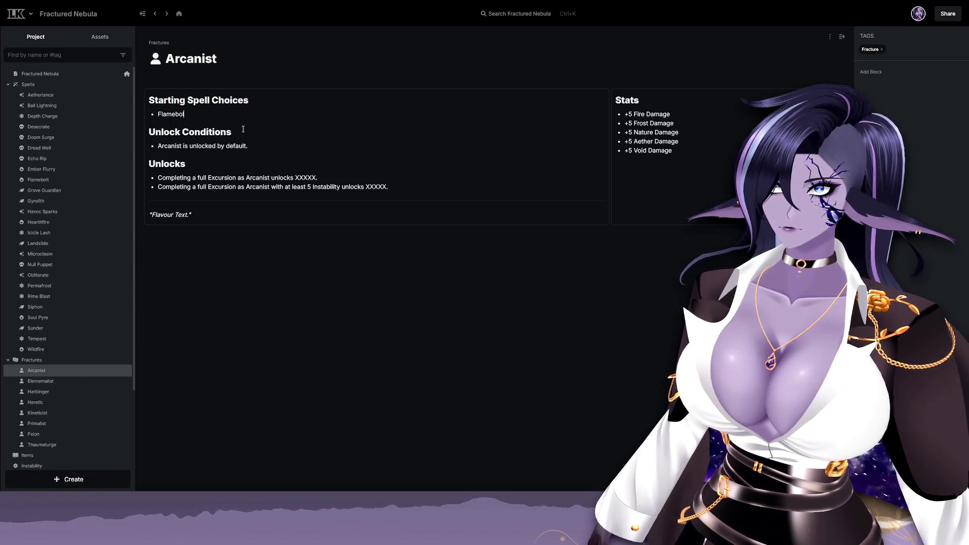
text(t)
key(Return)
text(Echo Rip)
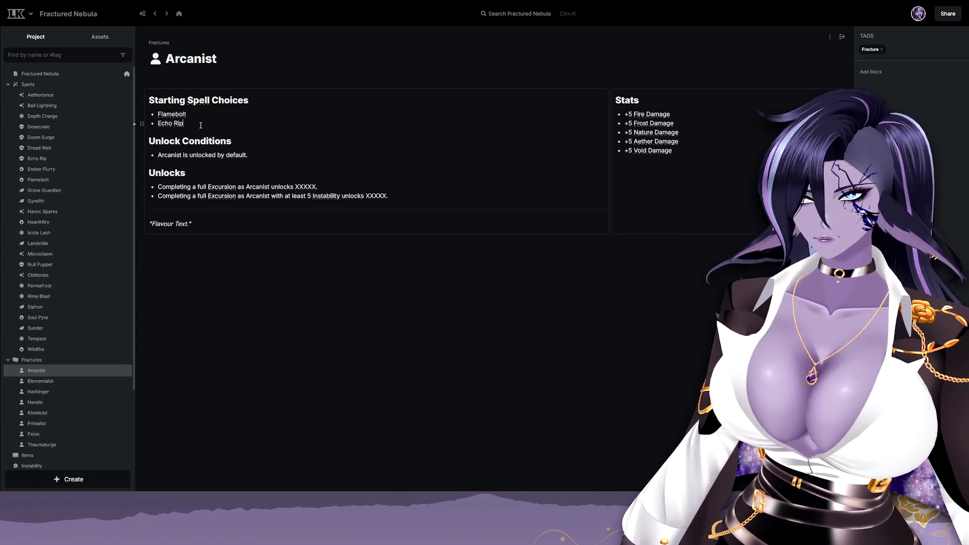
click(200, 126)
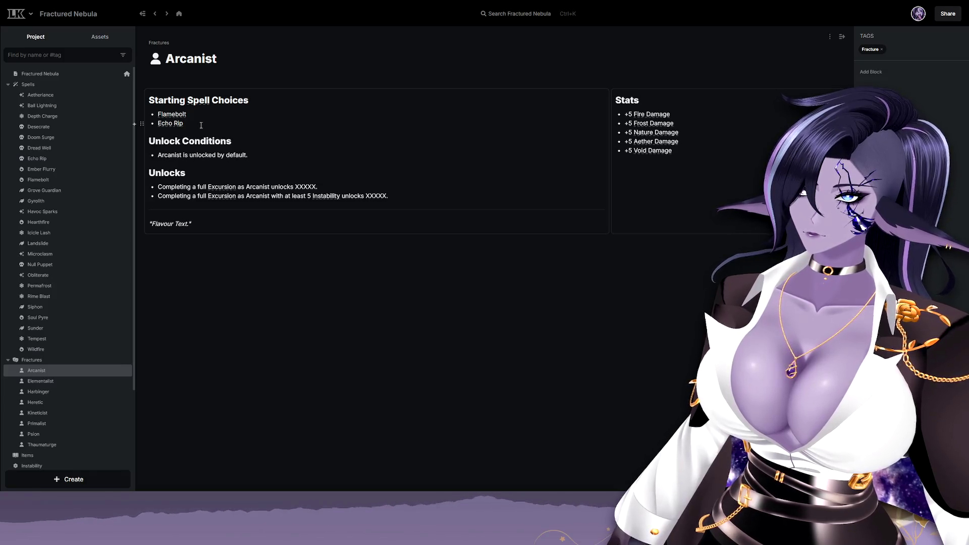
Add a new bullet below Echo Rip for the Landslide starting spell.
key(Return)
text(Landsl)
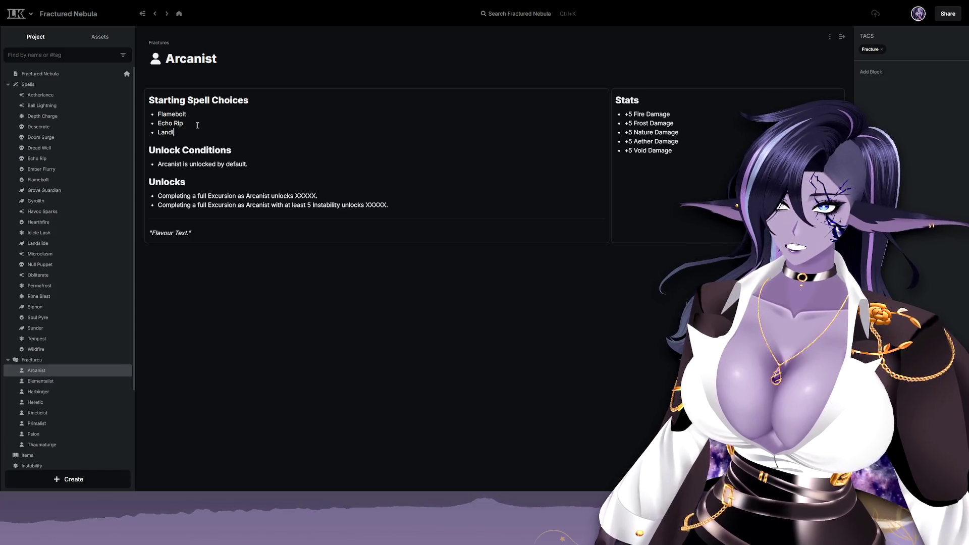
text(ide)
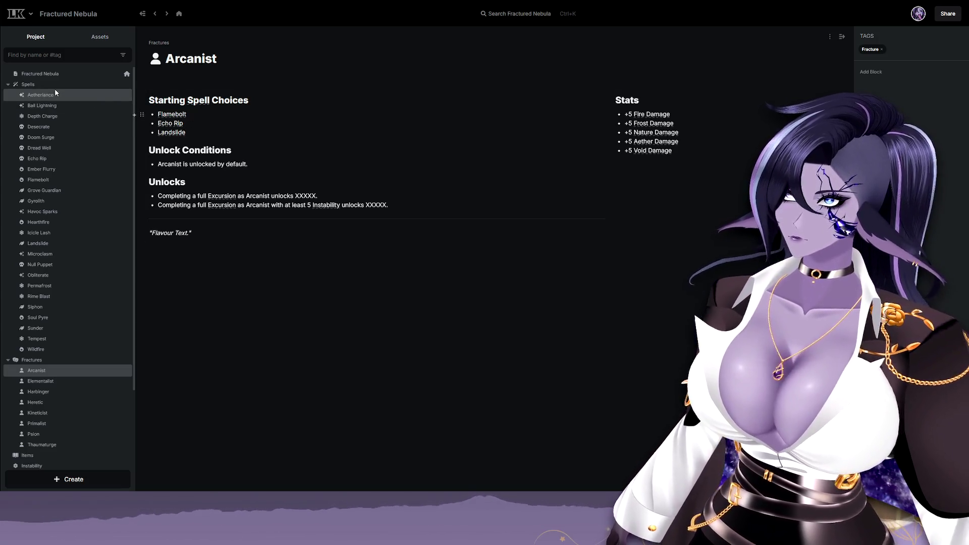
click(58, 86)
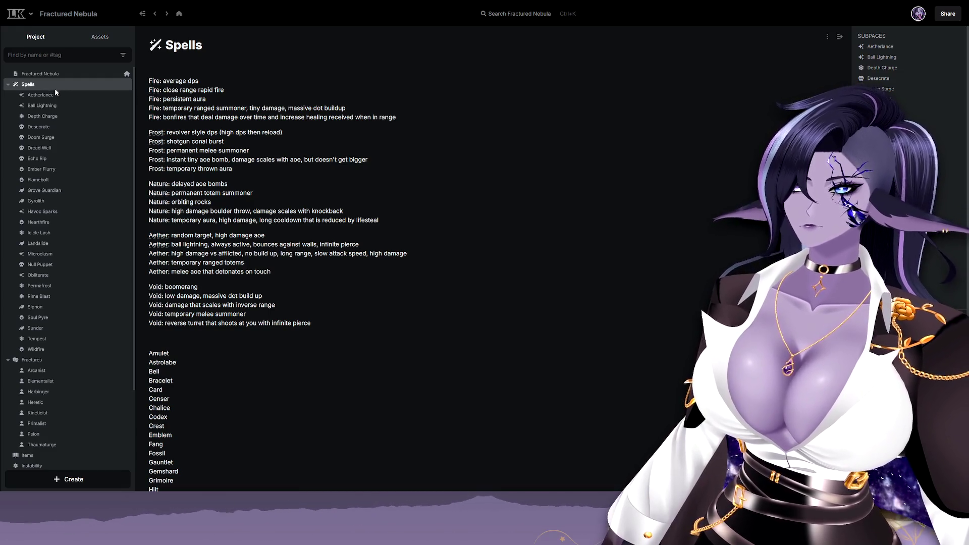
click(62, 372)
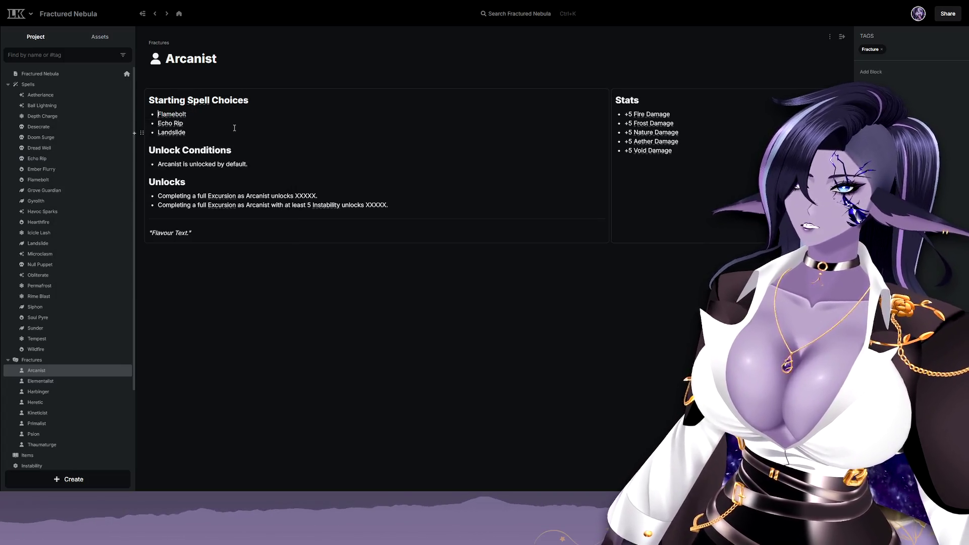
Reorder the Arcanist's starting spells alphabetically, then go to the Spells overview page.
key(Return)
key(Up)
text(Desc)
text(ecrate)
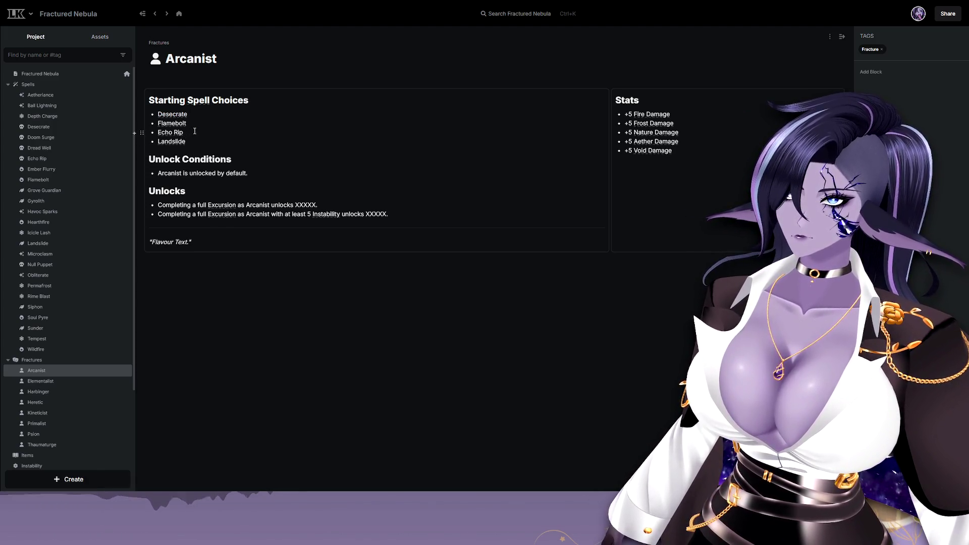
key(alt+Up)
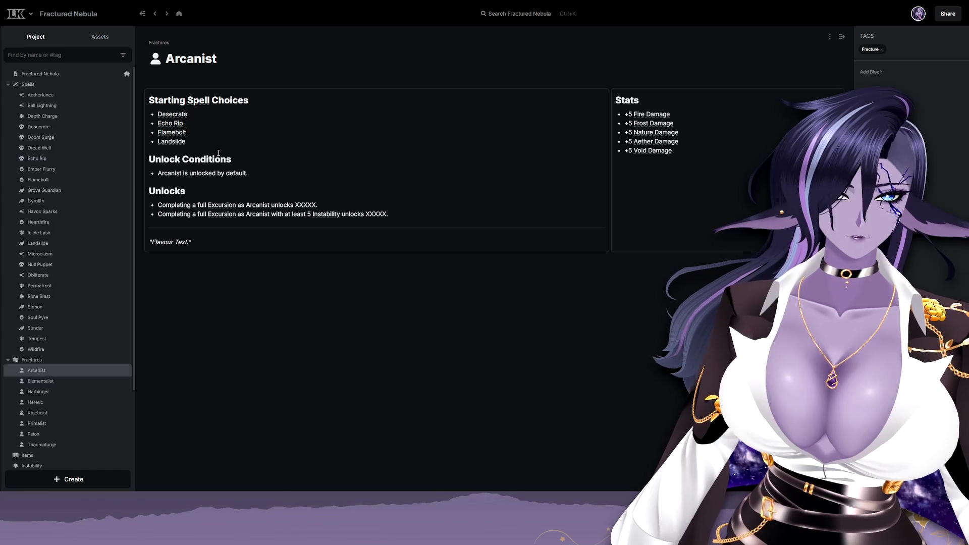
click(32, 86)
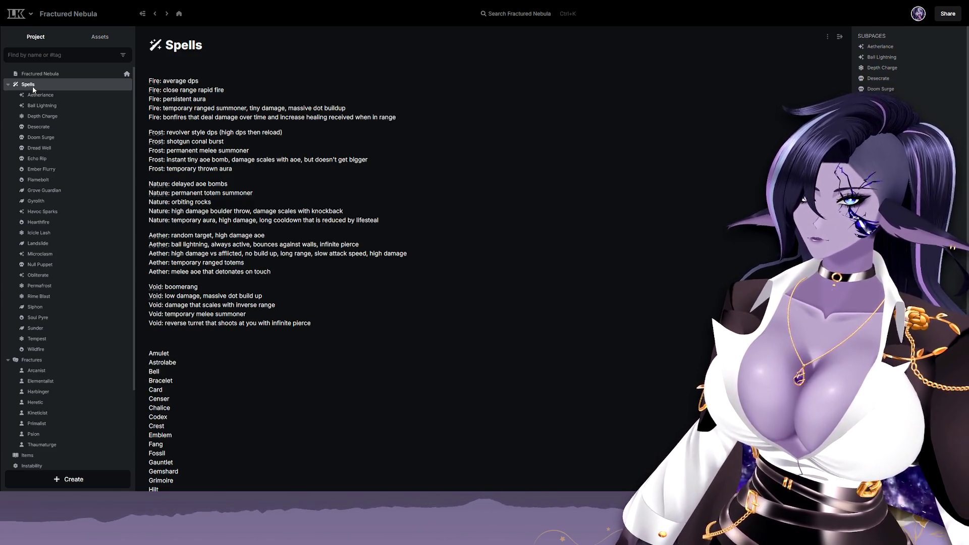
Return to the Arcanist fracture page from the sidebar.
click(61, 370)
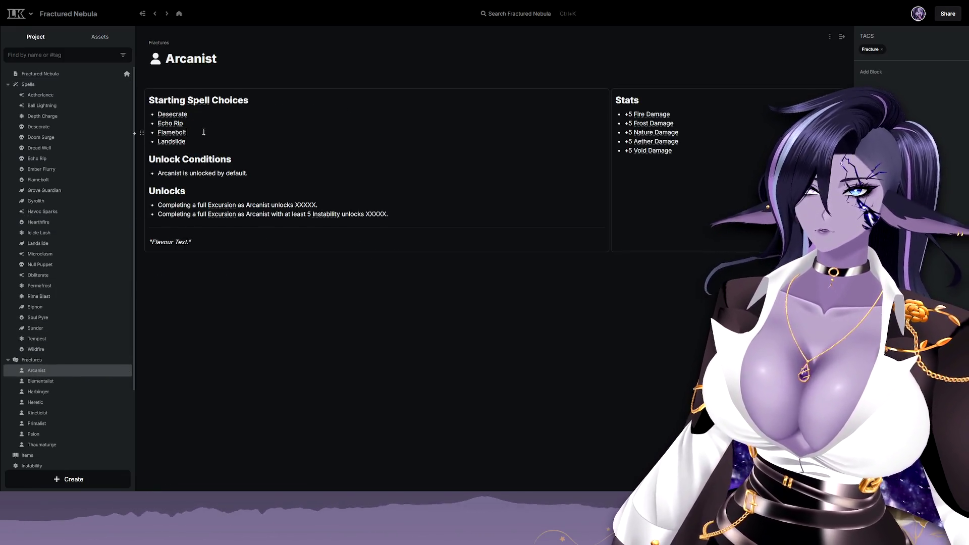
Edit the Arcanist's starting spell list and add an empty bullet after Flamebolt.
click(203, 132)
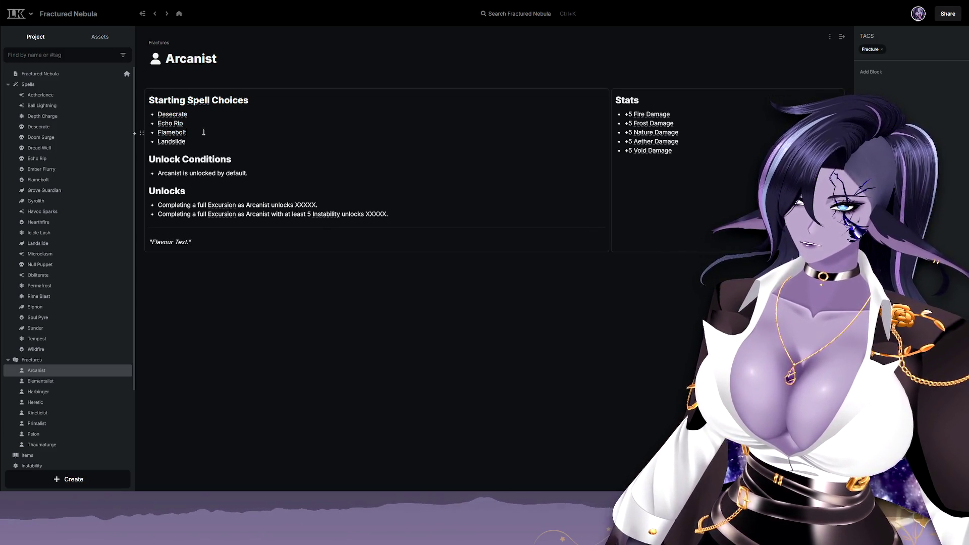
click(203, 132)
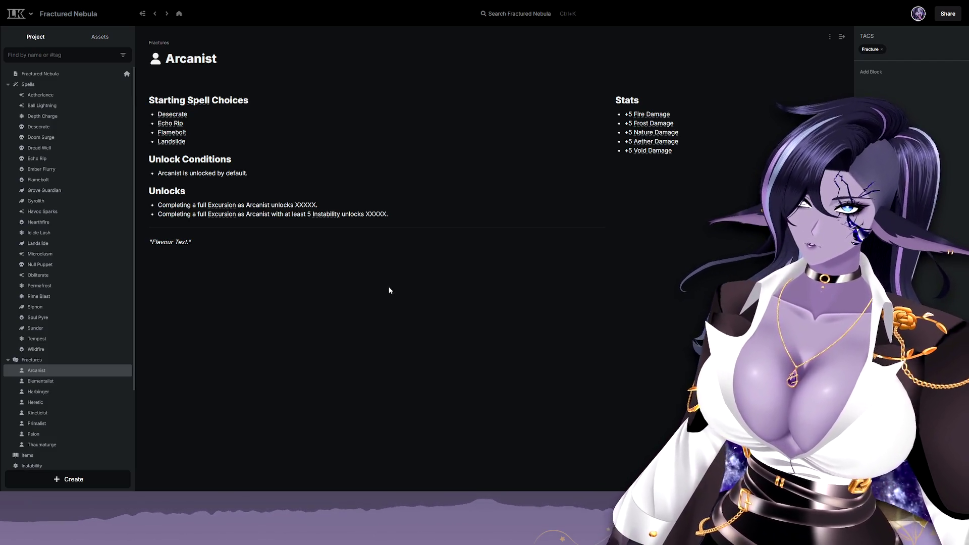
click(205, 140)
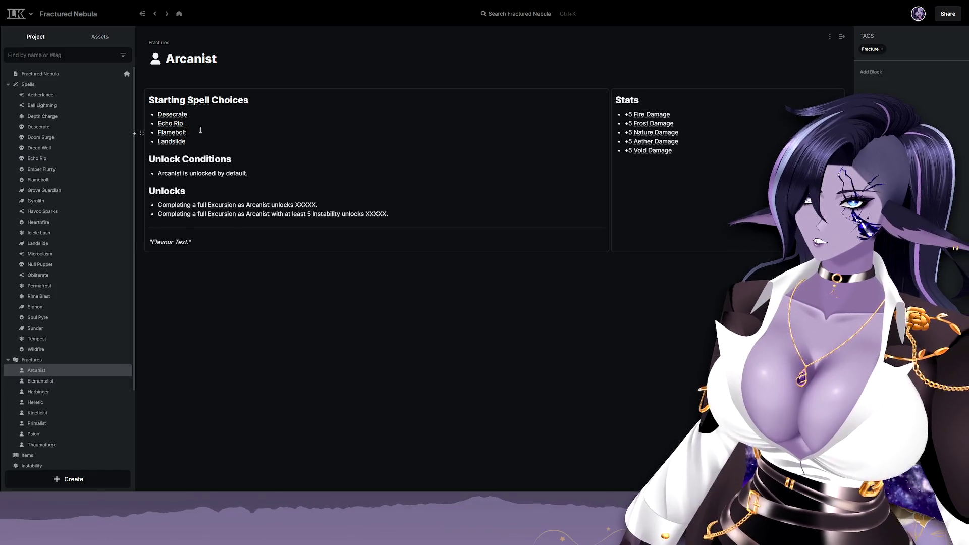
key(Return)
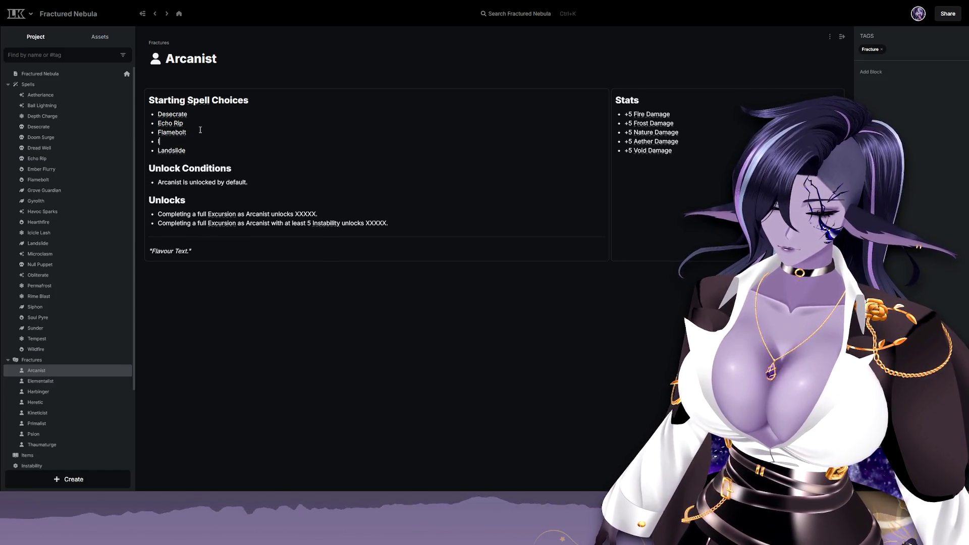
text(Icicle Lash)
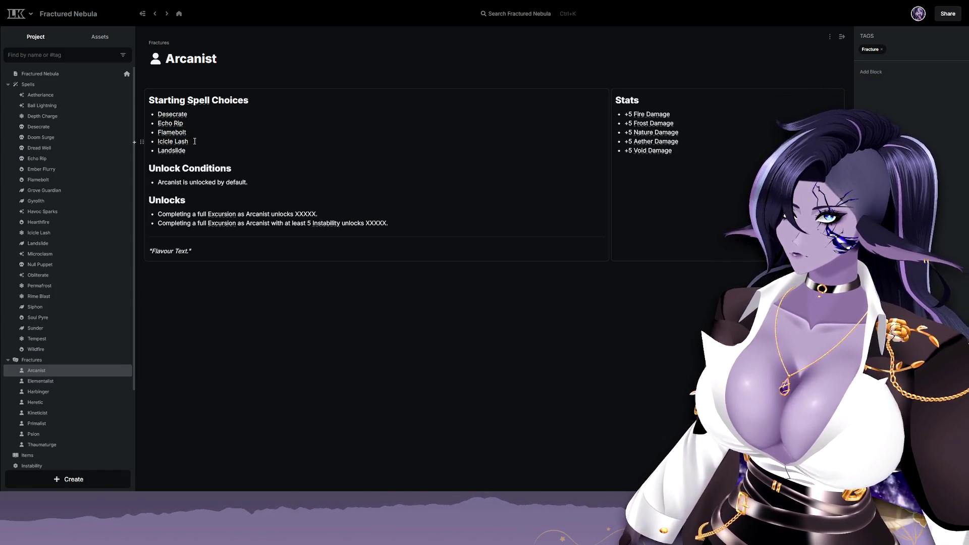
Add bullets after Landslide and Rime Blast for the Rime Blast and Sunder spells.
key(Return)
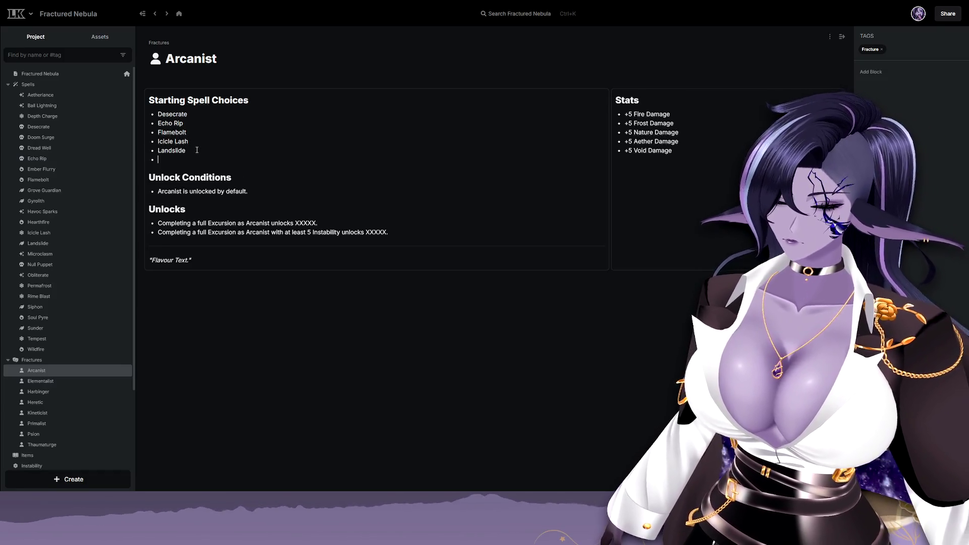
text(Rime Blast)
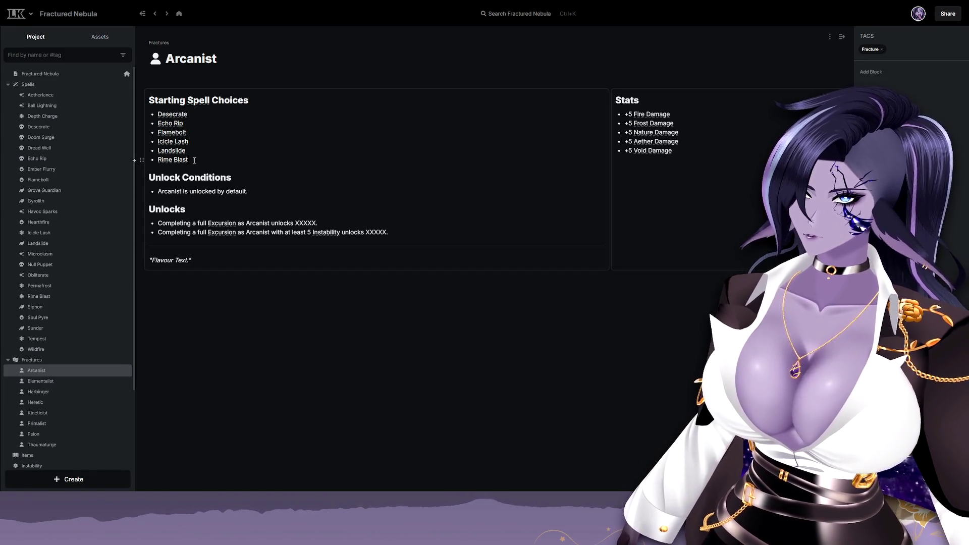
key(Return)
text(Sunder)
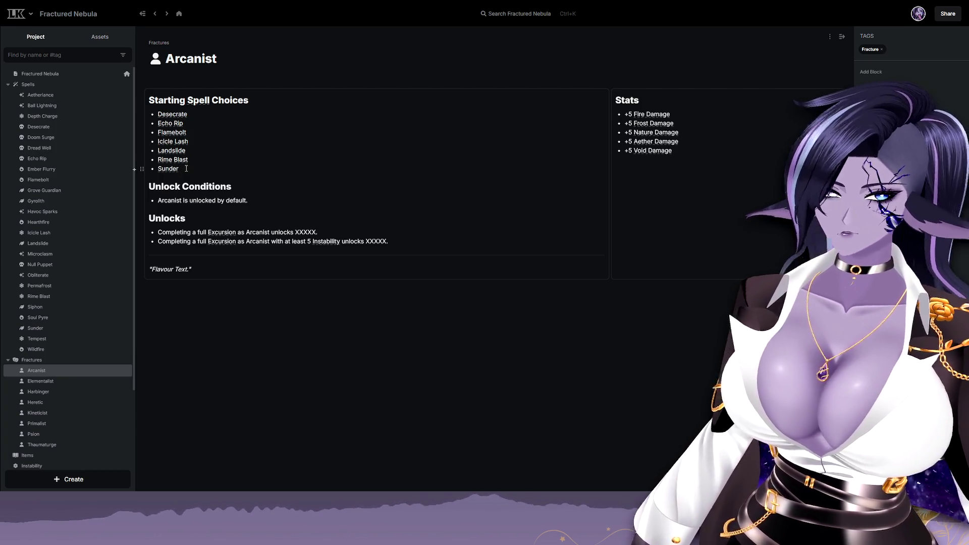
click(186, 168)
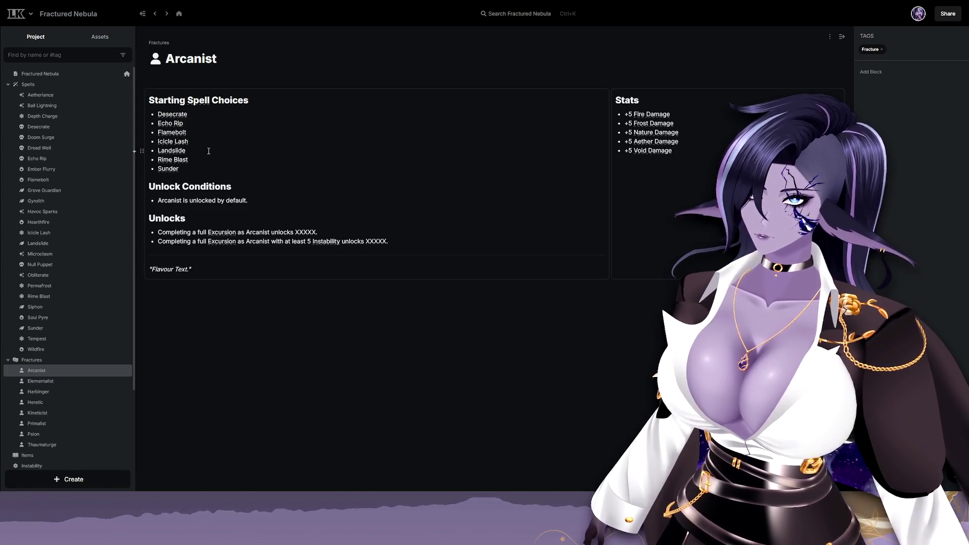
Add Microclasm and Obliterate after Landslide and check Microclasm's linked spell preview.
key(Return)
text(Microclasm)
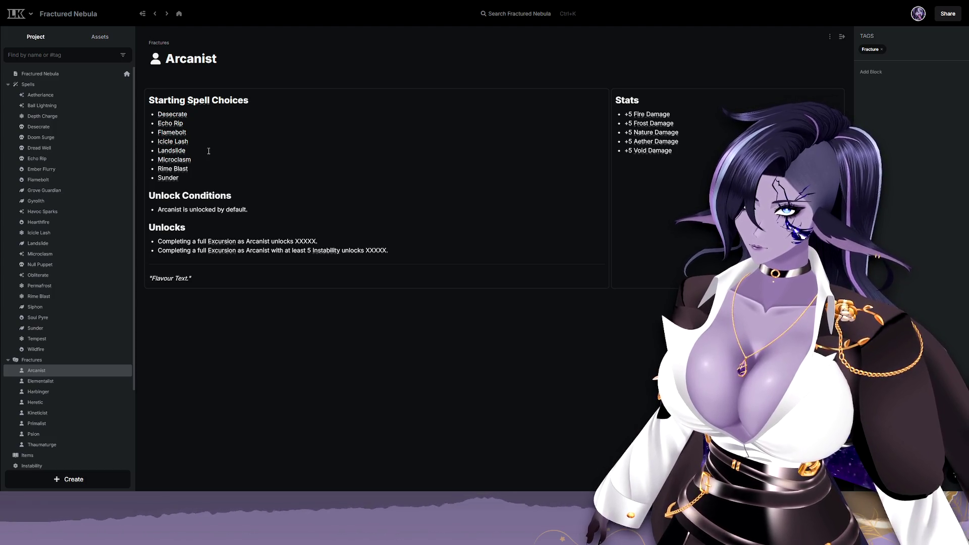
key(Return)
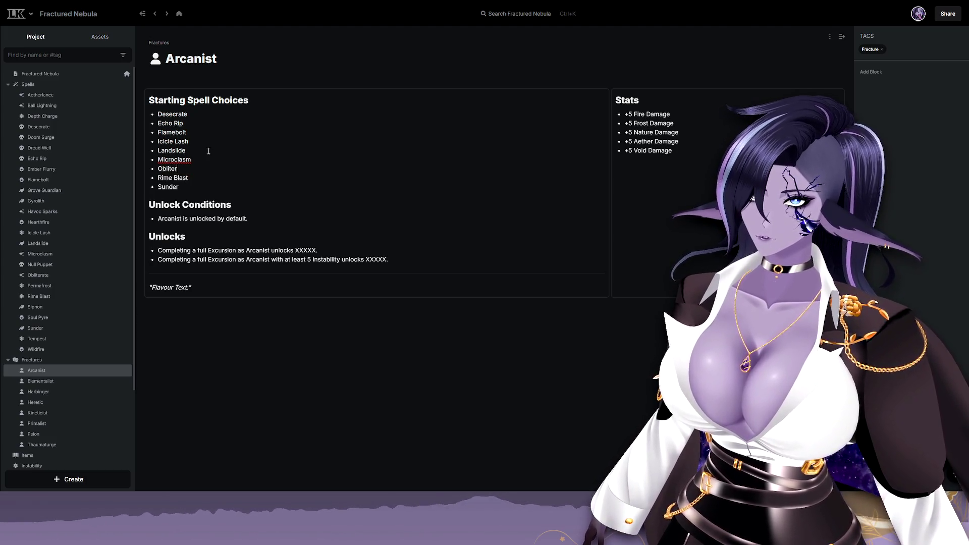
double_click(174, 160)
click(325, 183)
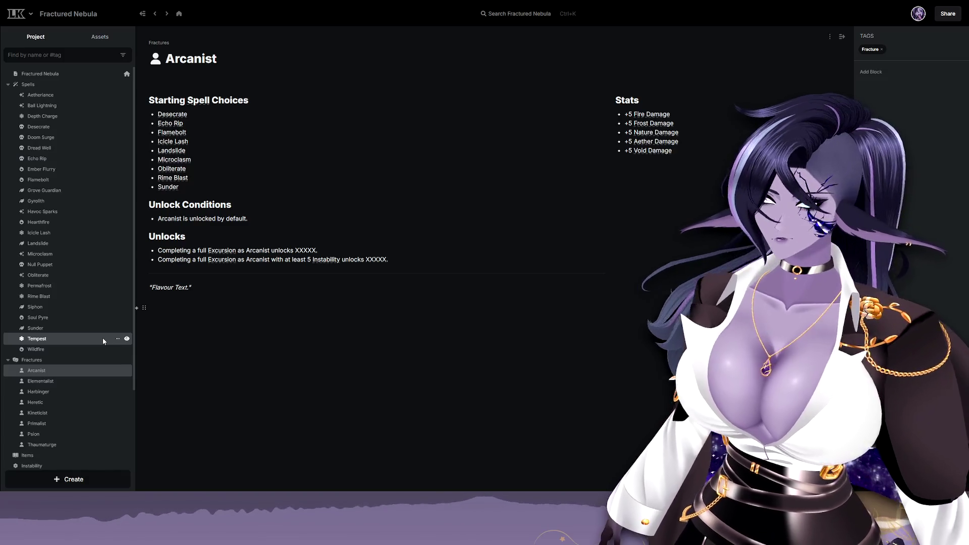
Rename the Hearthfire spell to Hearth Pulse, then return to the Arcanist page.
click(76, 222)
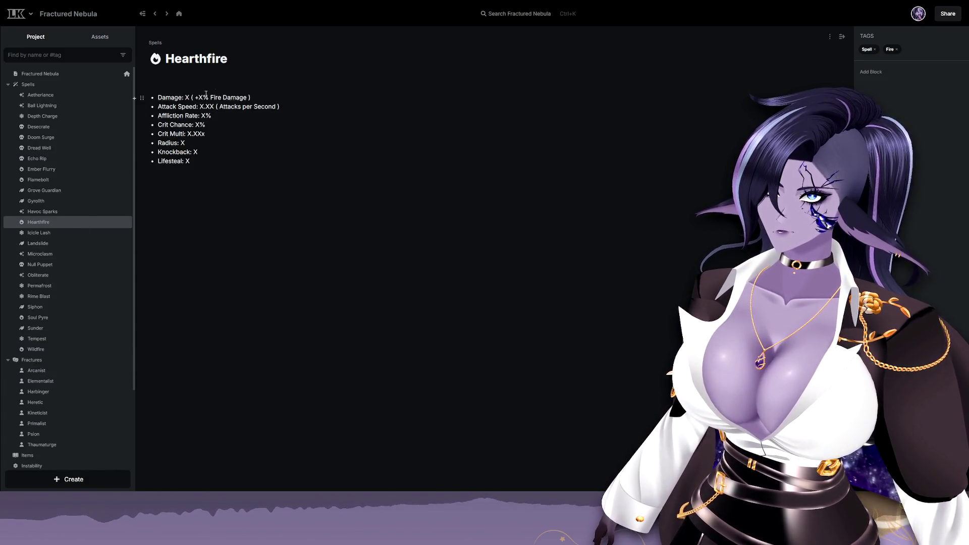
text(Puls)
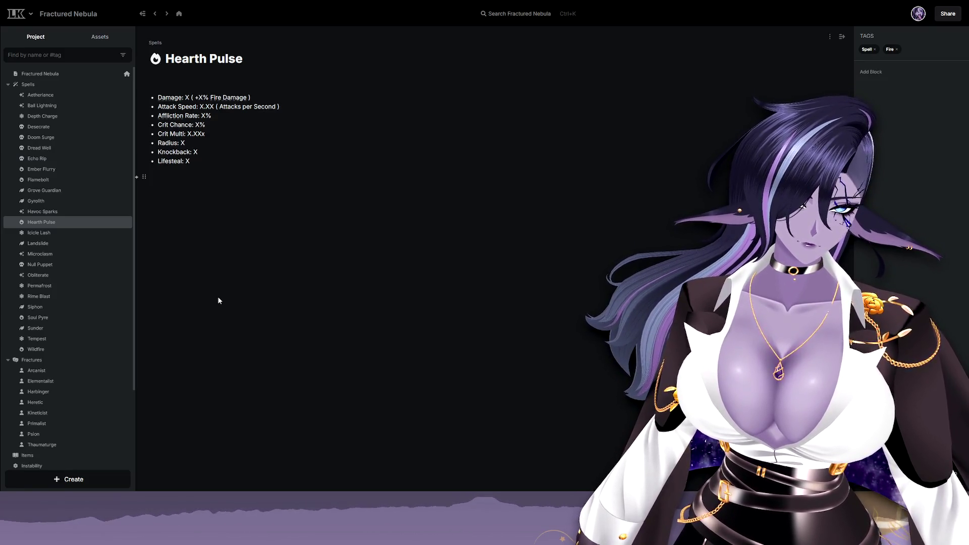
mouse_move(73, 359)
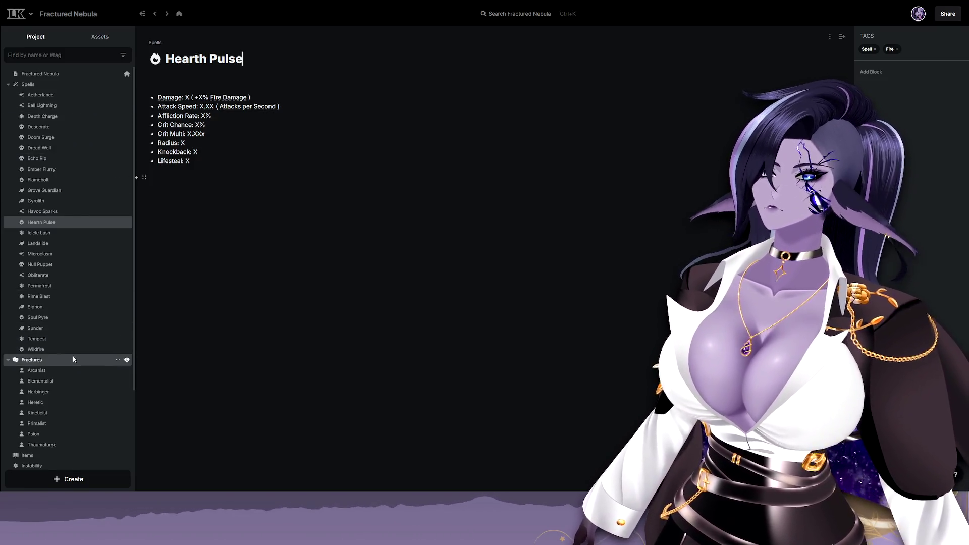
click(61, 369)
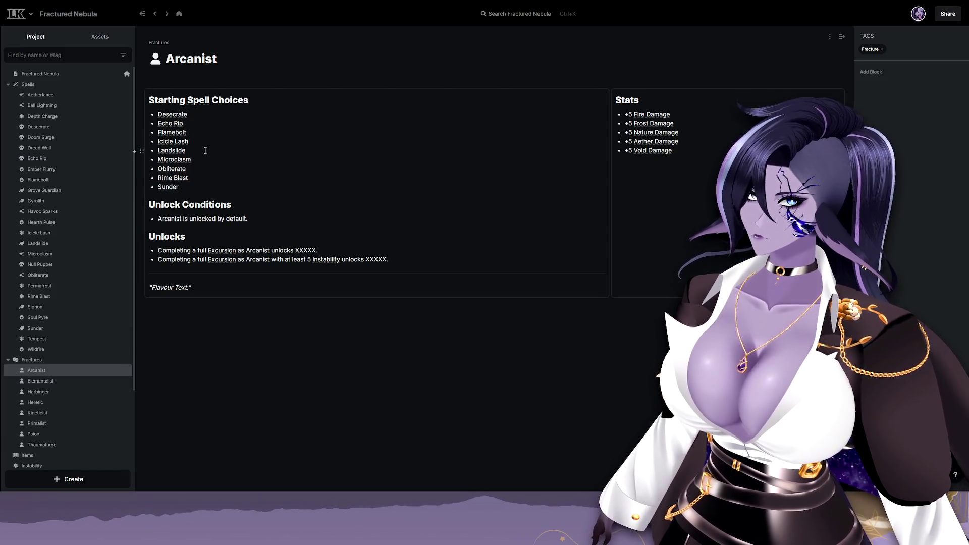
Add Hearth Pulse after Flamebolt in the starting spells and bring up the page options menu.
click(211, 132)
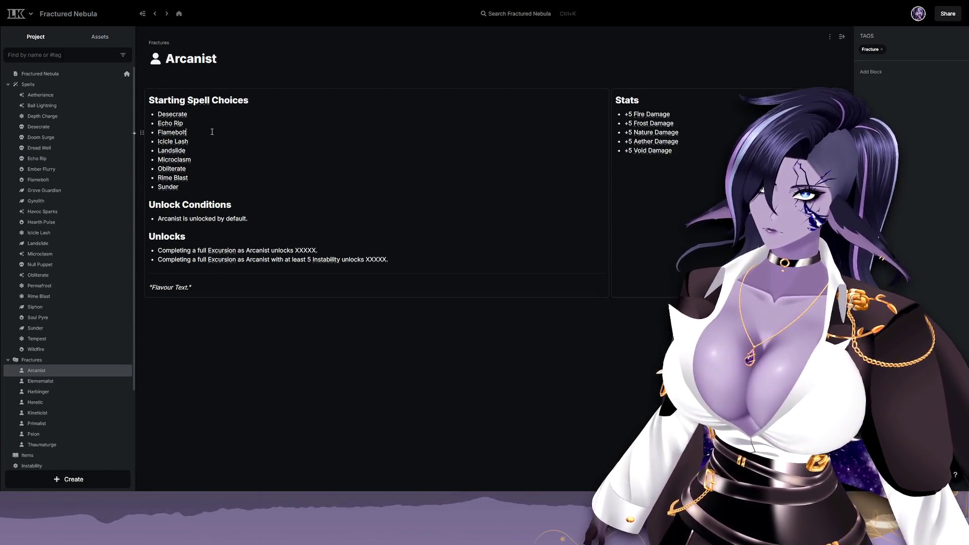
key(Return)
text(Hearth)
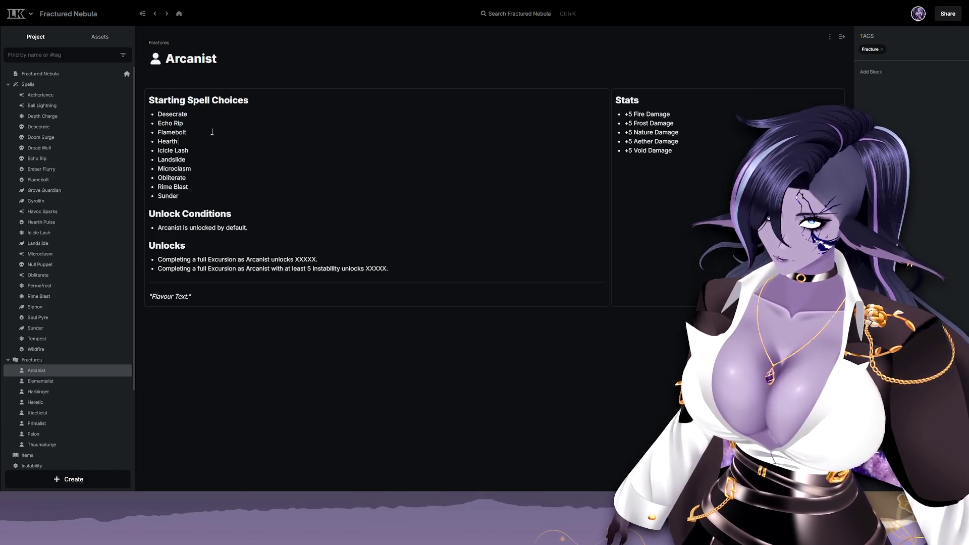
text( Pulse)
click(252, 194)
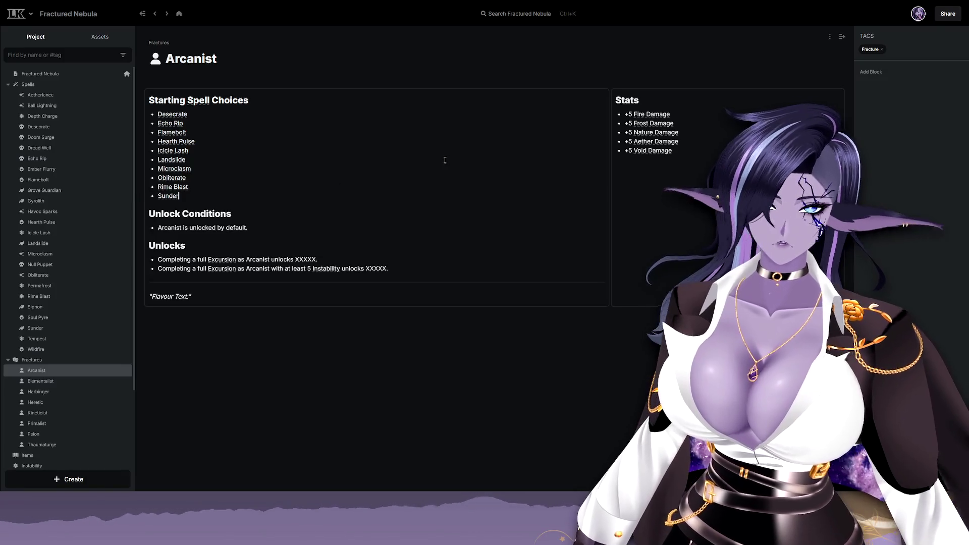
click(829, 36)
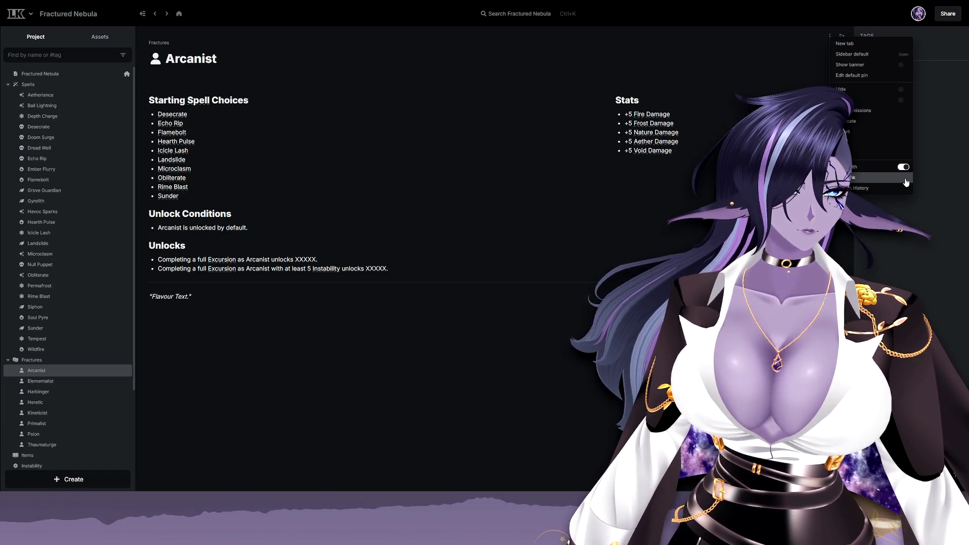
Auto-link the starting spells (Desecrate, Echo Rip, Landslide and the rest) to their spell pages.
click(906, 178)
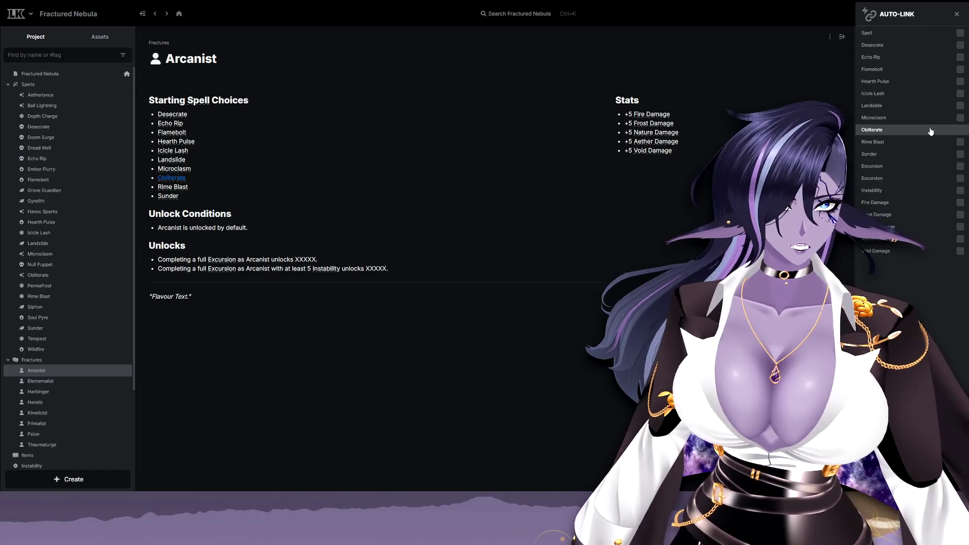
click(959, 45)
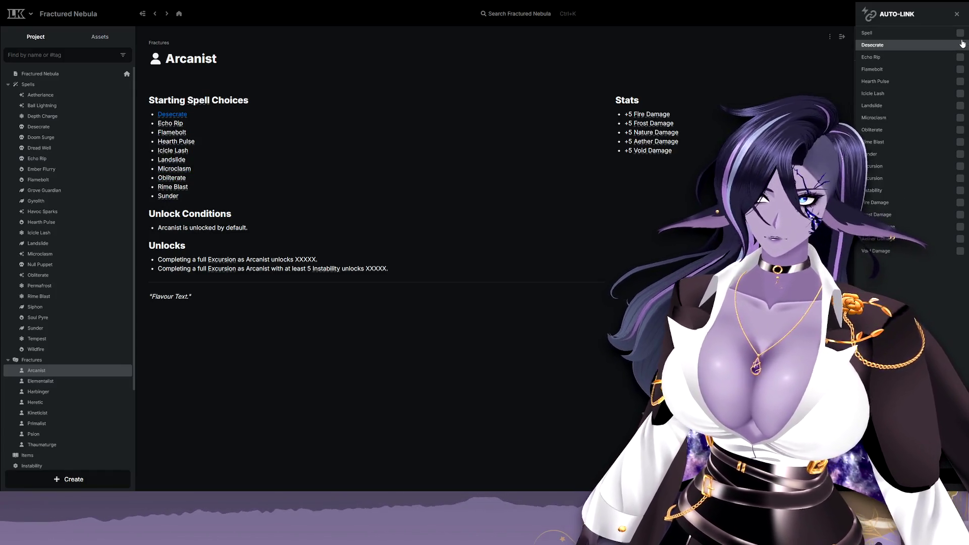
click(959, 56)
click(960, 81)
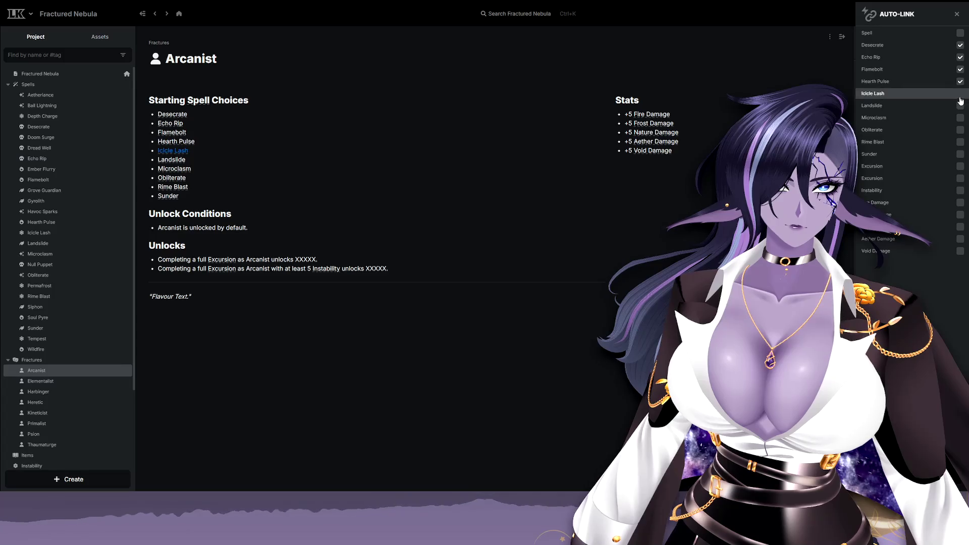
click(959, 104)
click(959, 129)
click(959, 142)
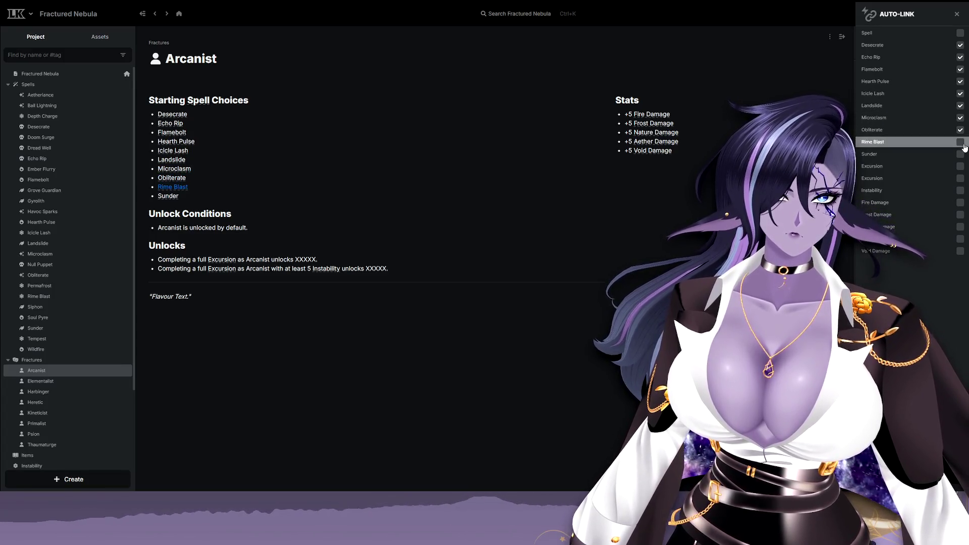
Link both Excursion mentions and the Fire, Frost, Nature and Aether Damage stats, then apply the links.
click(960, 166)
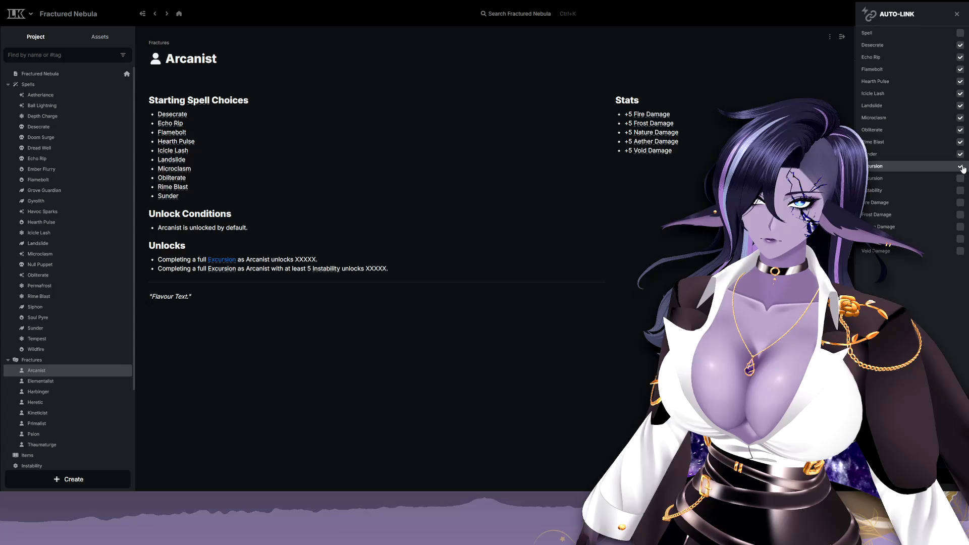
click(960, 178)
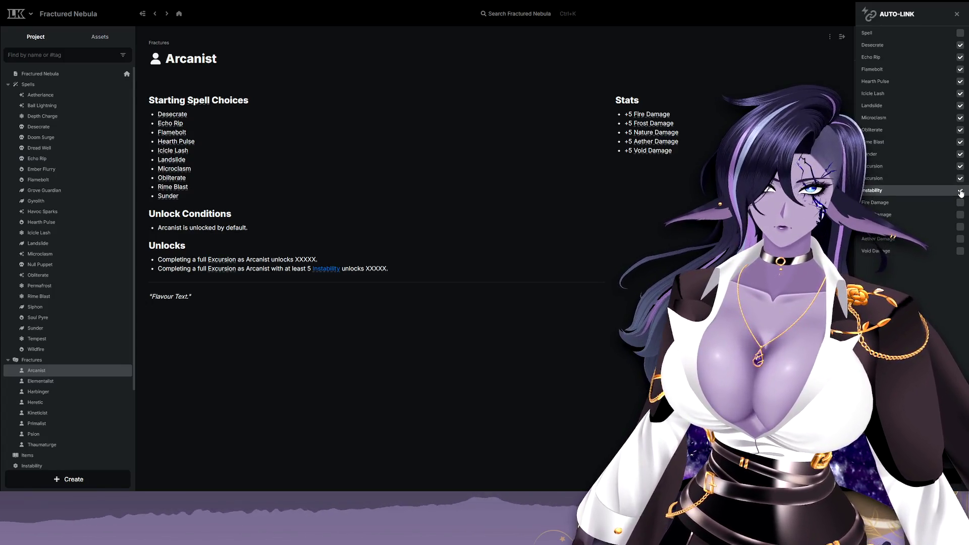
click(960, 202)
click(960, 214)
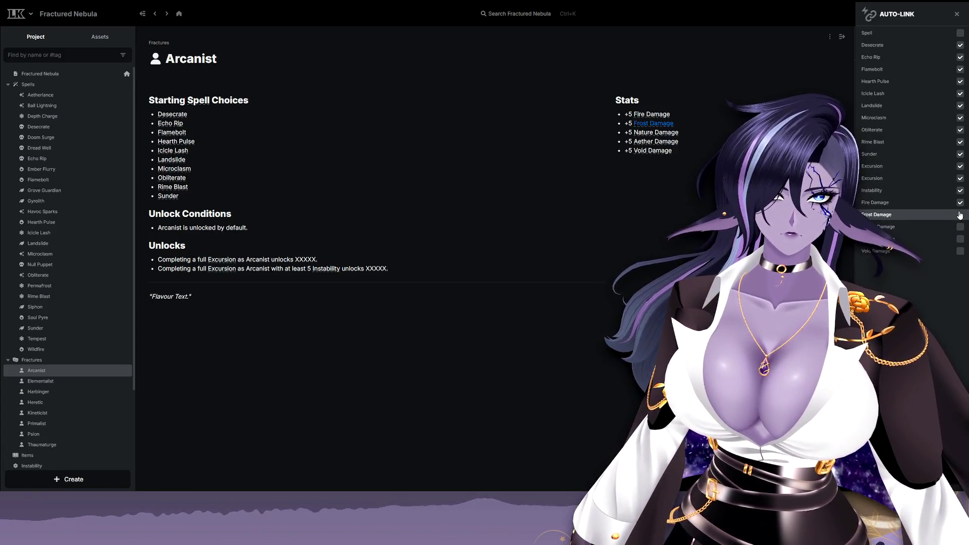
click(960, 238)
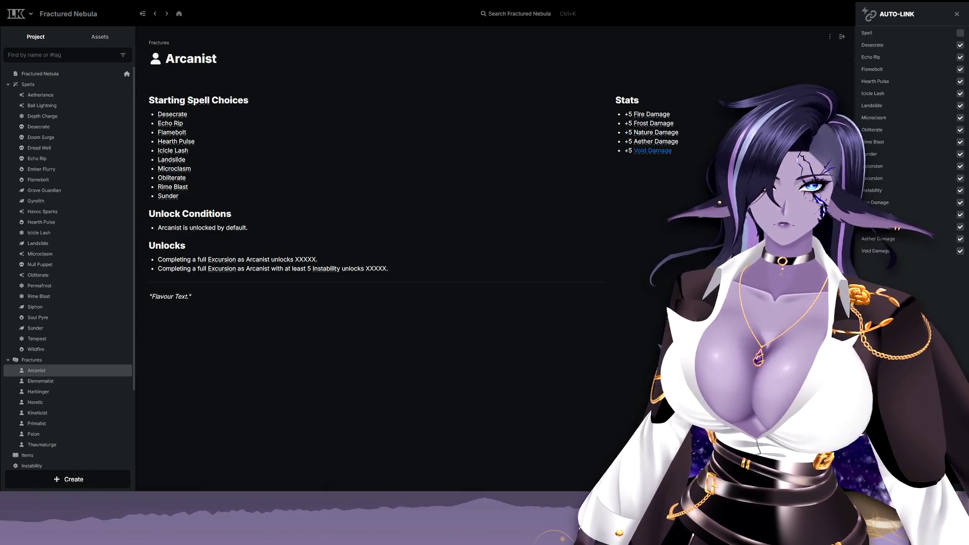
key(Return)
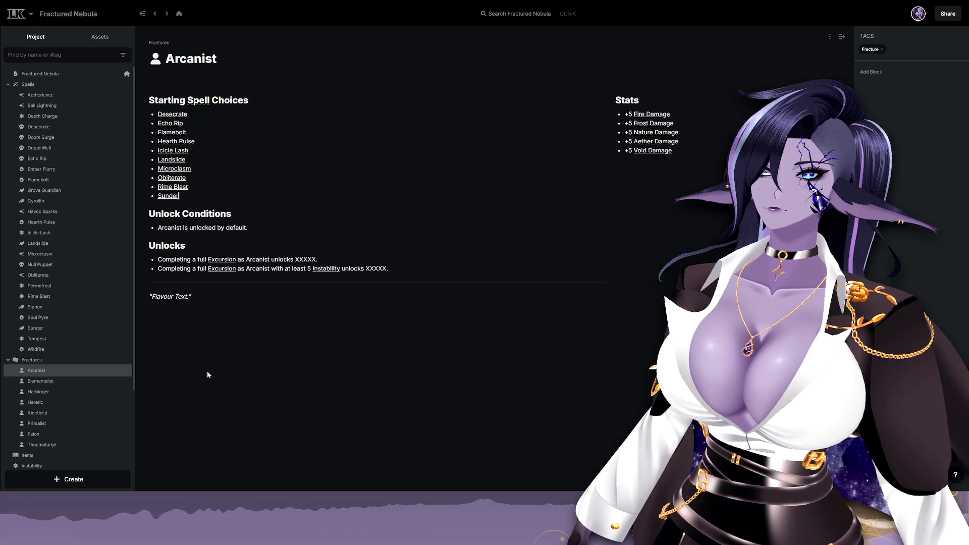
mouse_move(42, 95)
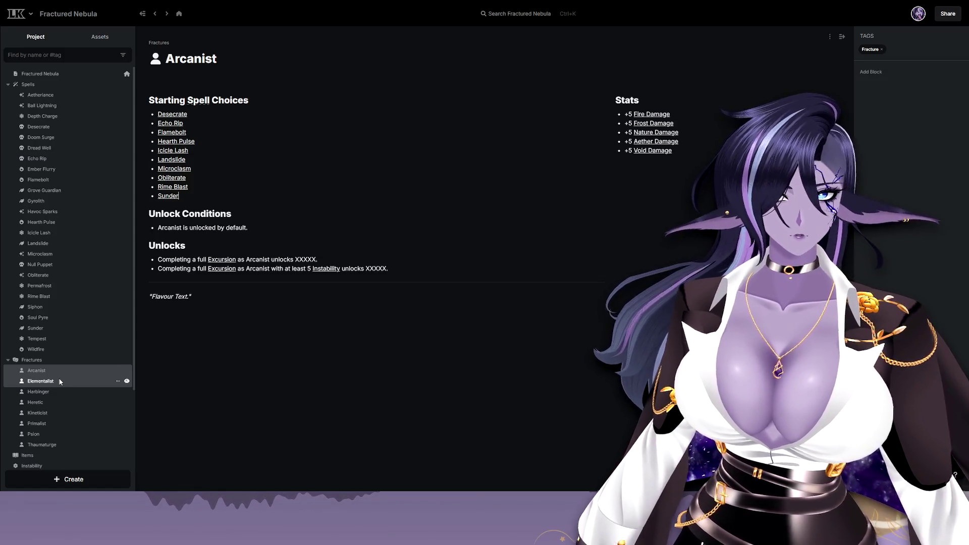
Open the Aetherlance spell page from the Spells sidebar.
click(52, 96)
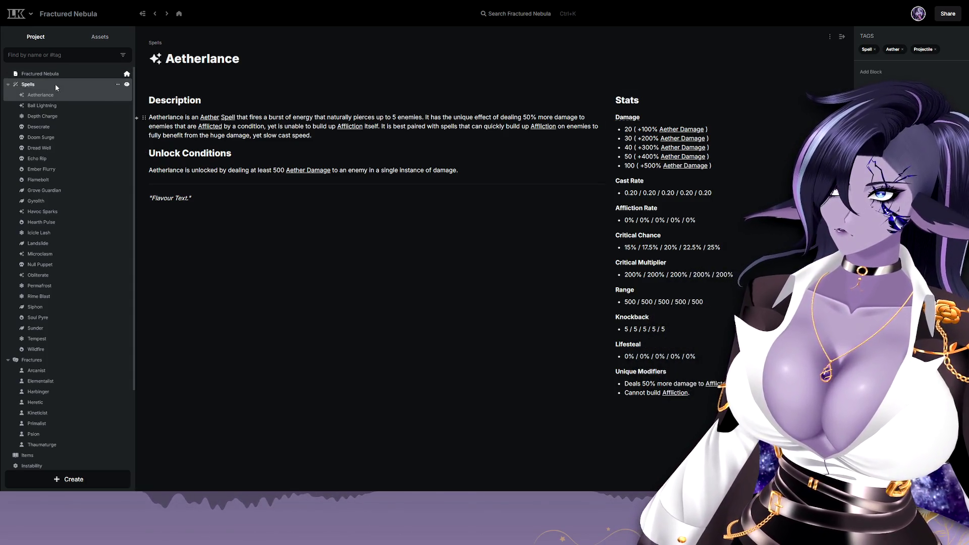
click(71, 114)
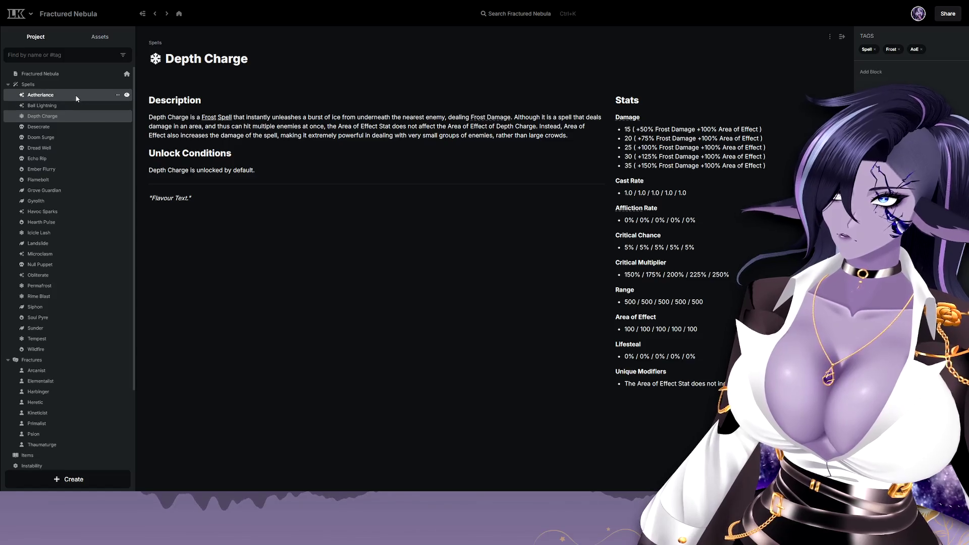
click(76, 96)
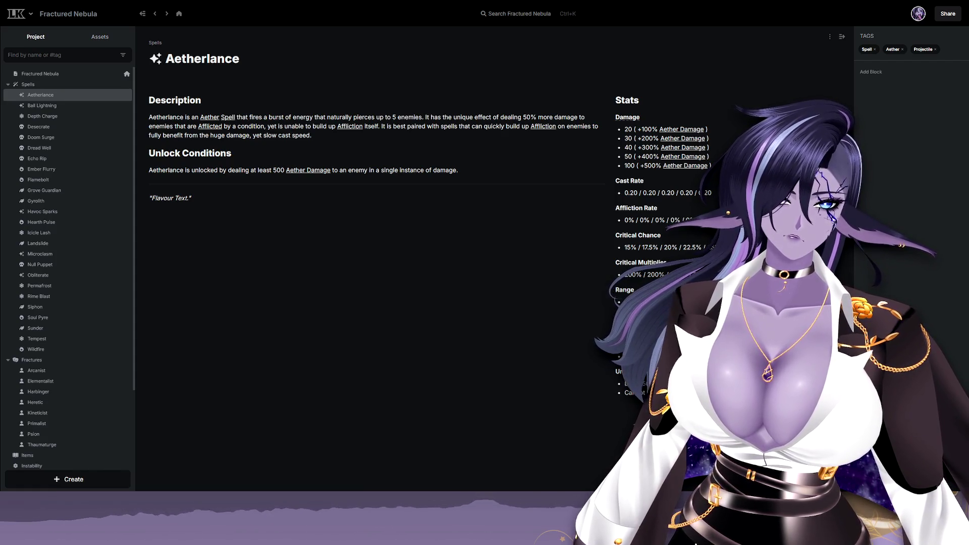
Switch on 'Share project to web' for Fractured Nebula and copy the public link.
click(947, 14)
click(956, 48)
click(951, 100)
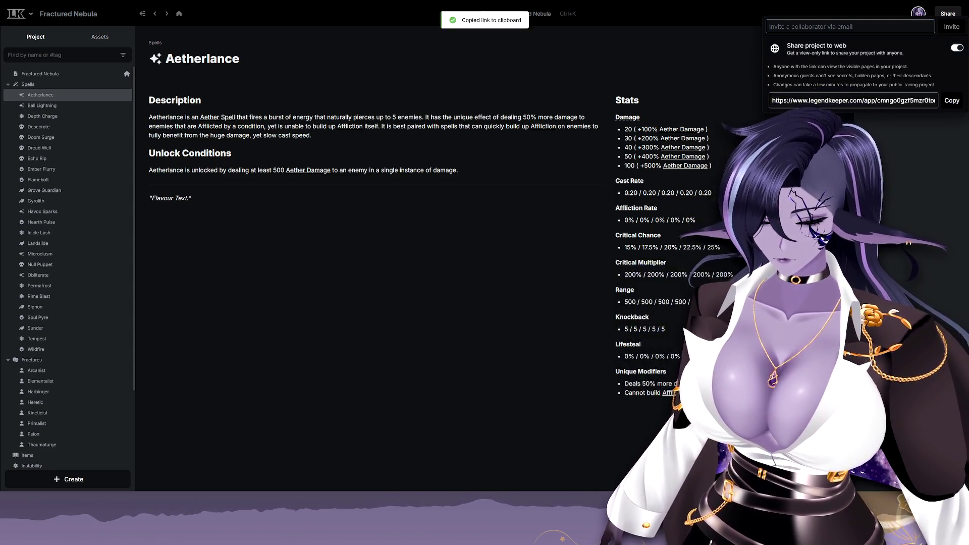
Load the public Fractured Nebula site from the copied link in a new browser tab.
key(ctrl+t)
key(ctrl+v)
key(Return)
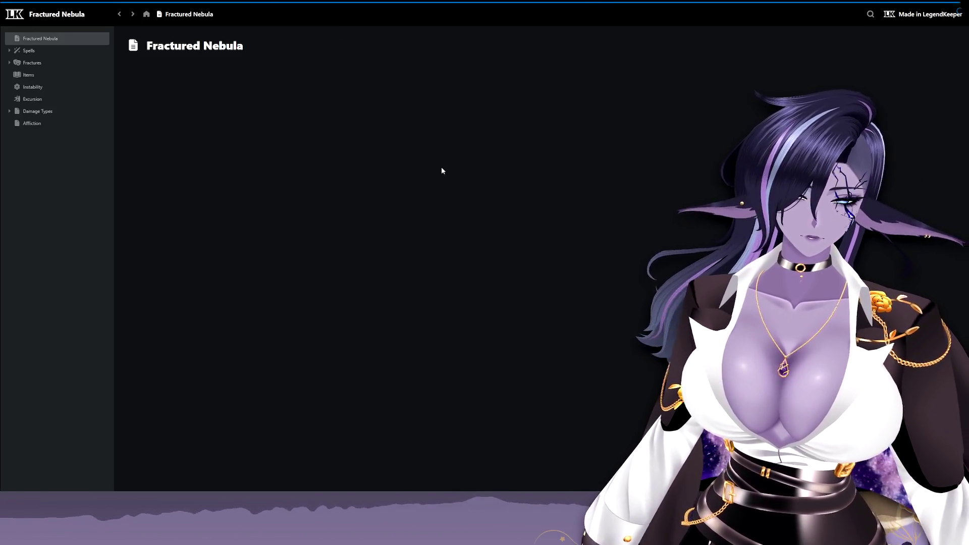
Browse the published Aetherlance and Ball Lightning pages under Spells.
click(9, 50)
click(54, 62)
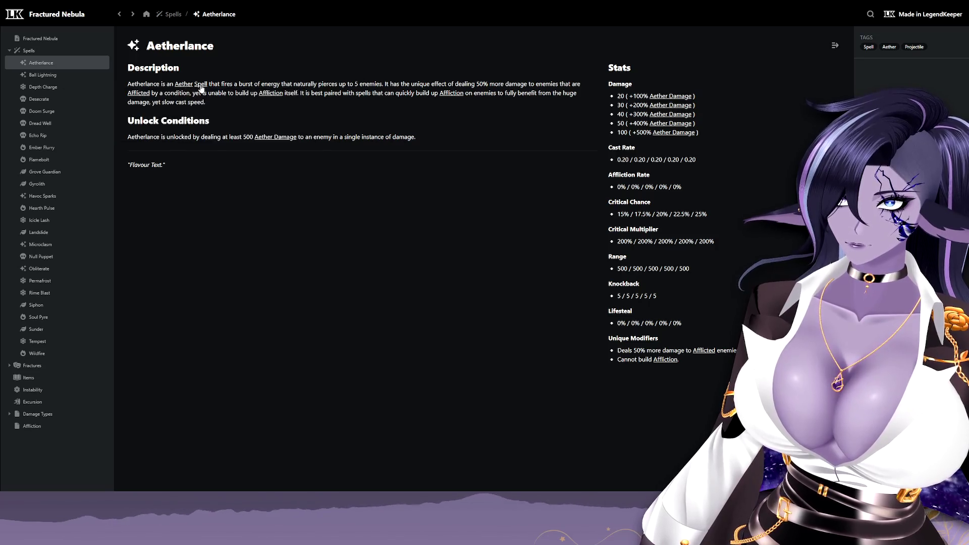
mouse_move(275, 137)
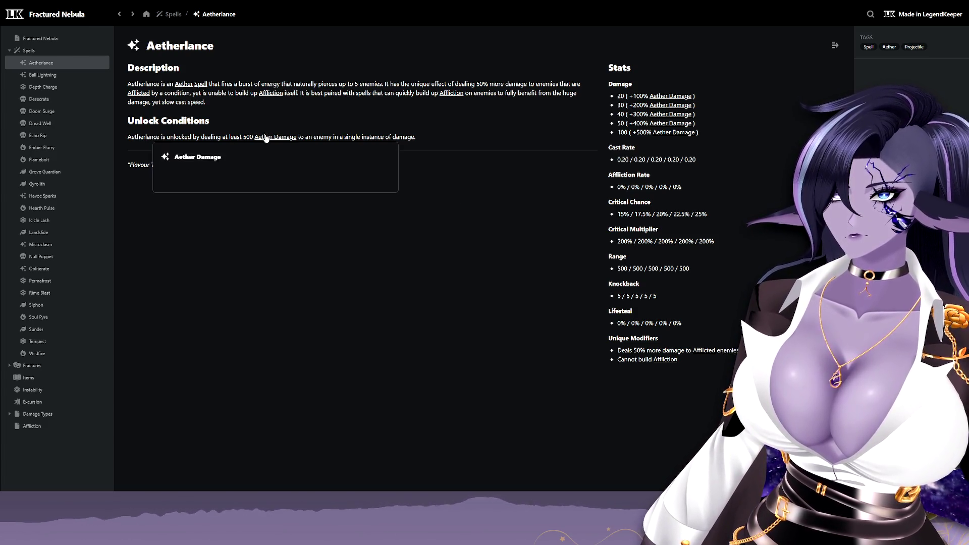
click(65, 75)
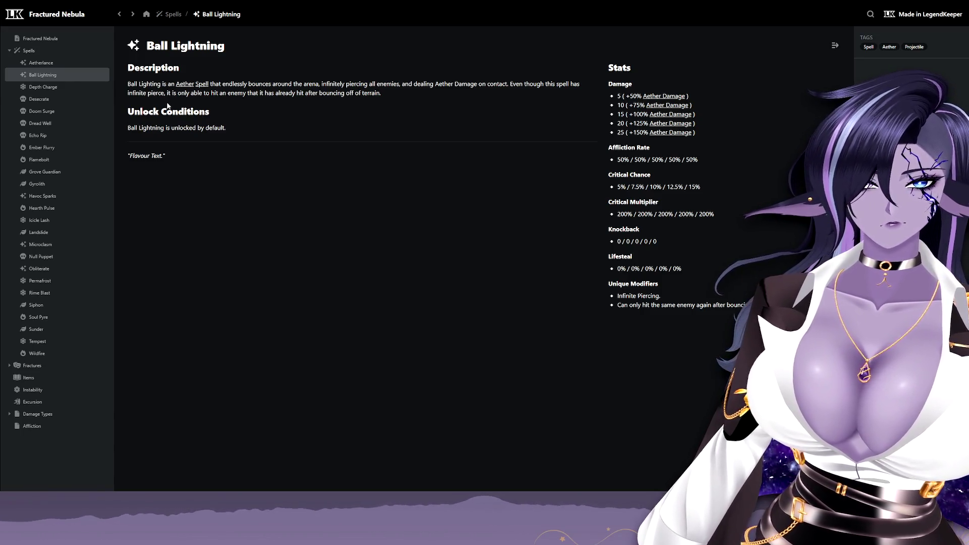
Browse the published Fractures overview, Arcanist and Havoc Sparks pages.
click(26, 366)
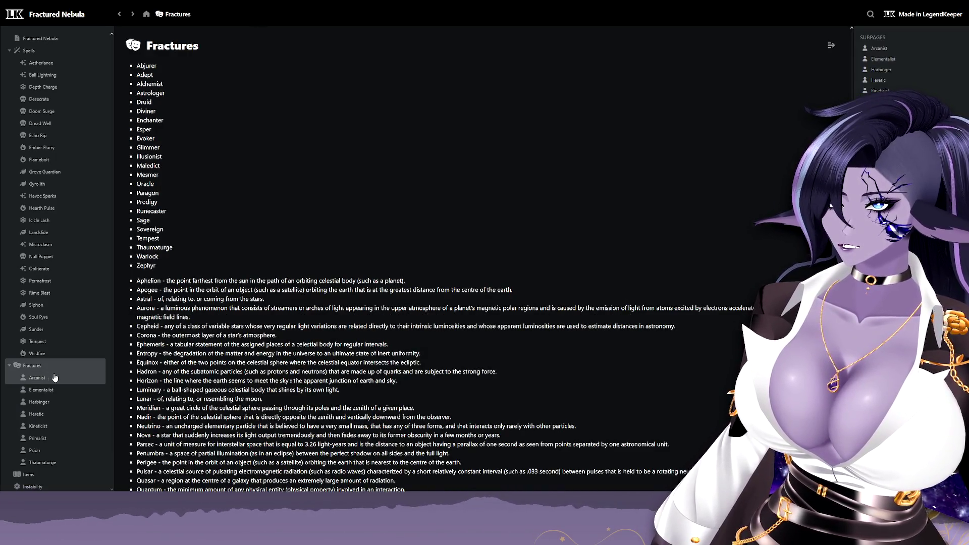
click(54, 377)
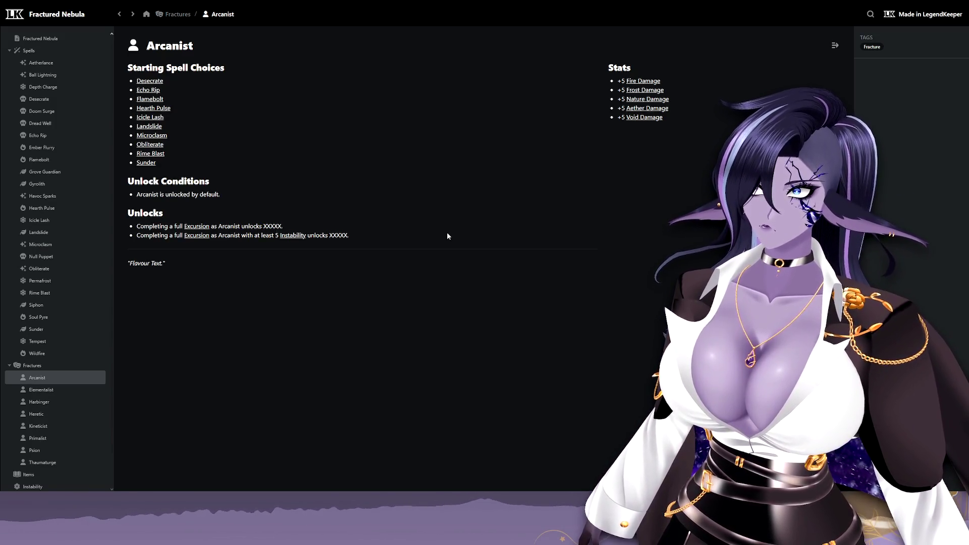
click(45, 199)
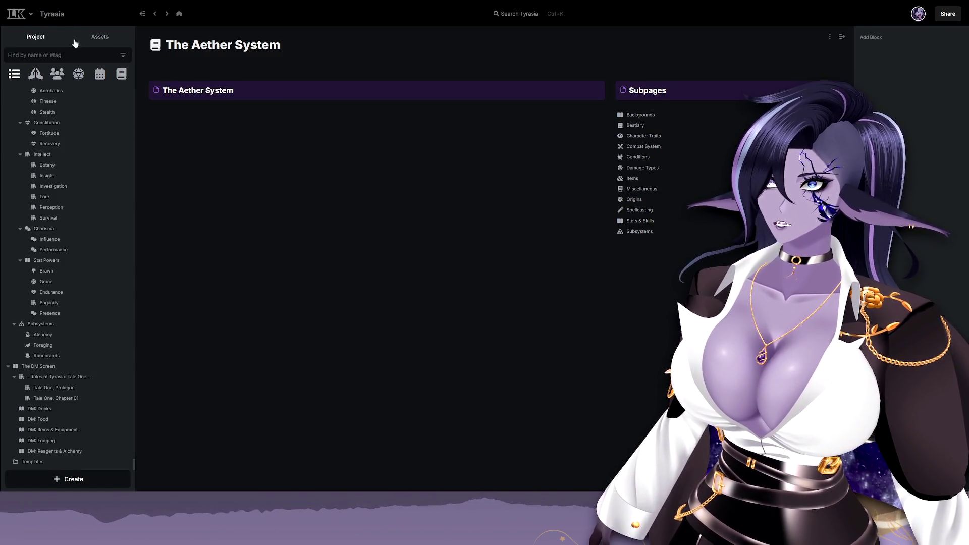
scroll(68, 114, up, 5)
scroll(114, 151, up, 5)
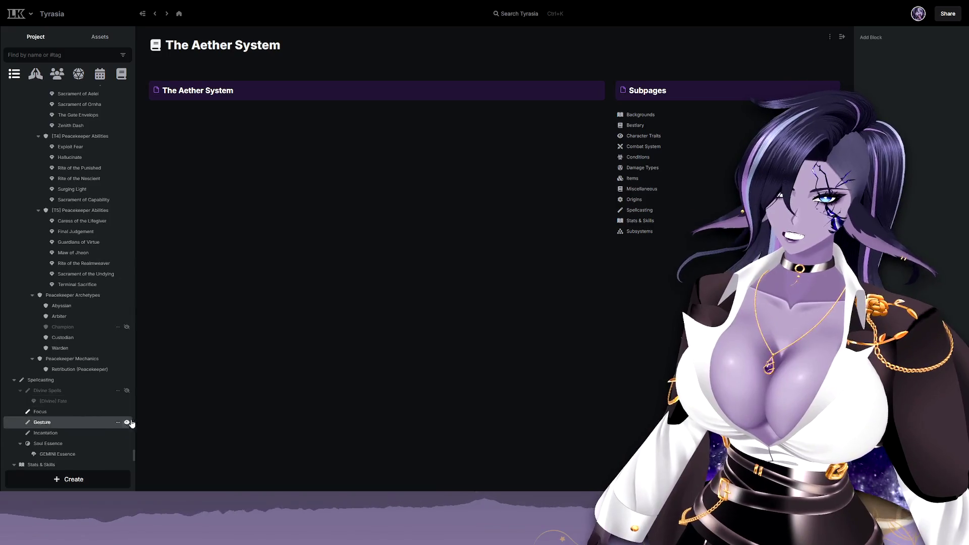
Open the Tyrasia planet page and switch to its world Map tab.
drag(134, 454, 135, 89)
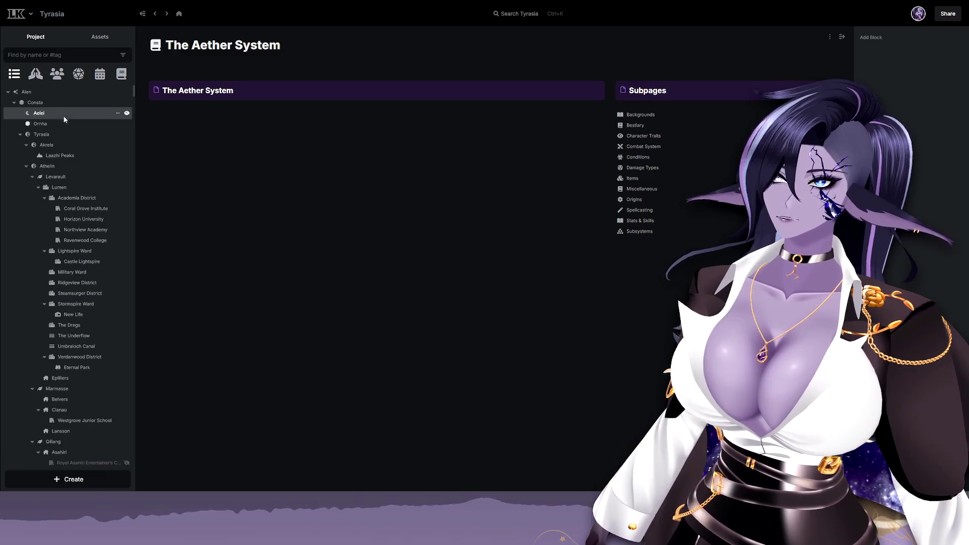
click(81, 135)
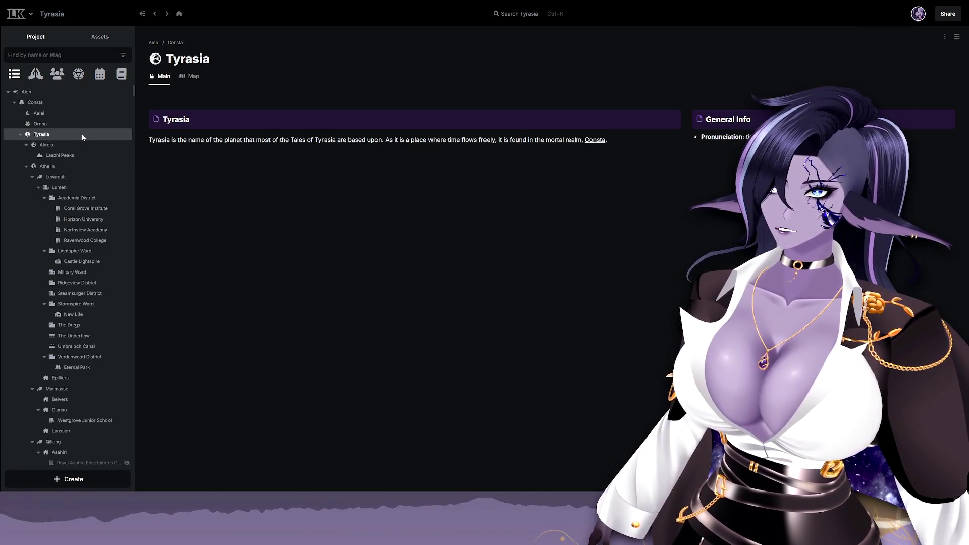
click(193, 76)
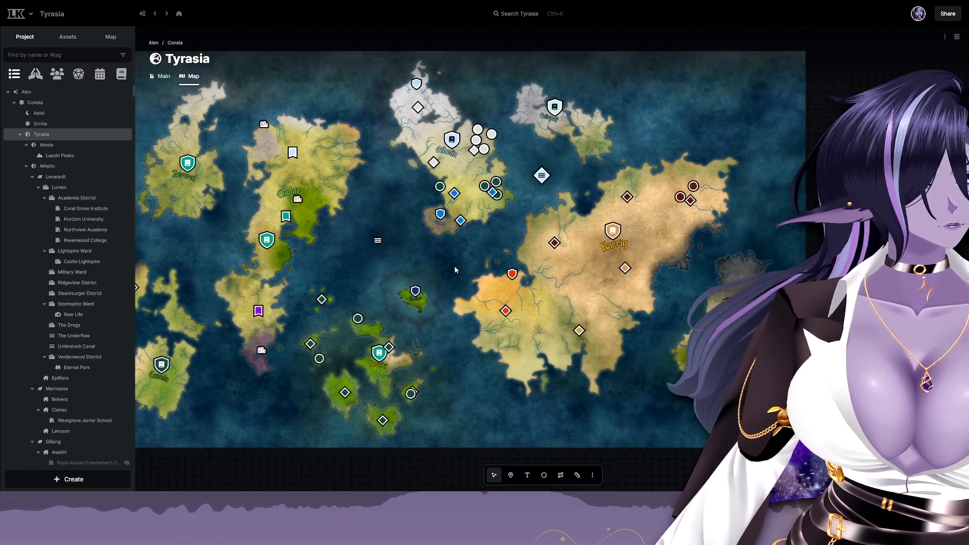
Pan the world map past Athelin, Tarchus, Sarathil and Eozela, then open the Eludor continent page.
drag(544, 271, 379, 273)
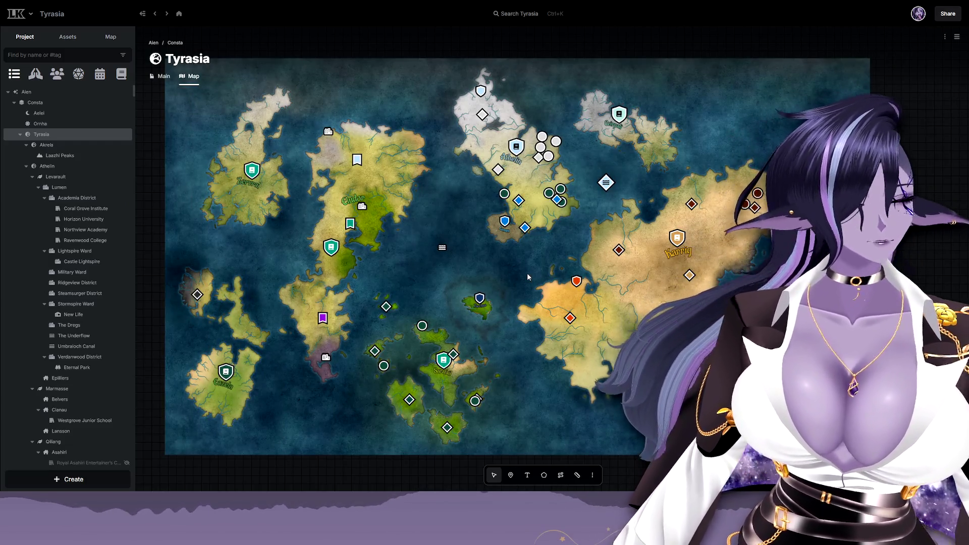
scroll(424, 265, up, 2)
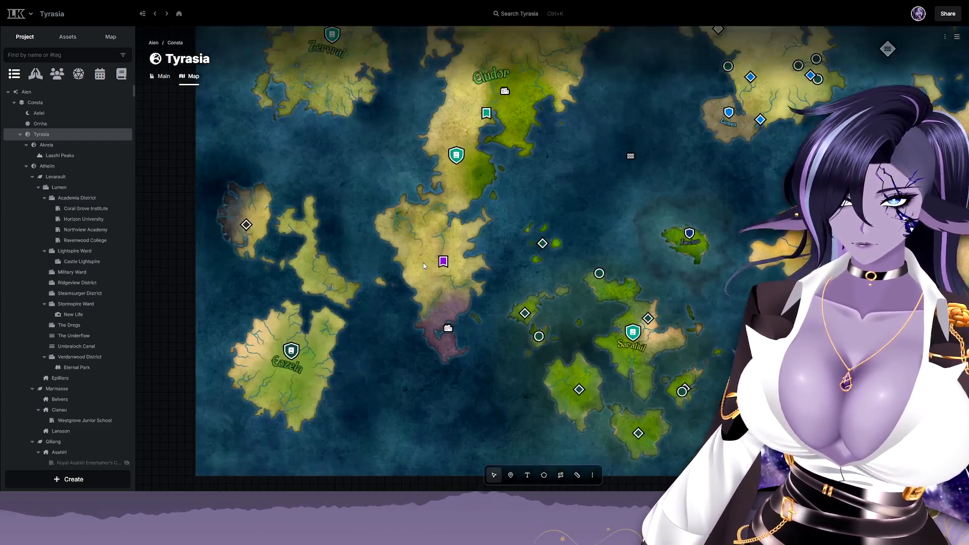
scroll(424, 271, down, 2)
scroll(585, 358, up, 2)
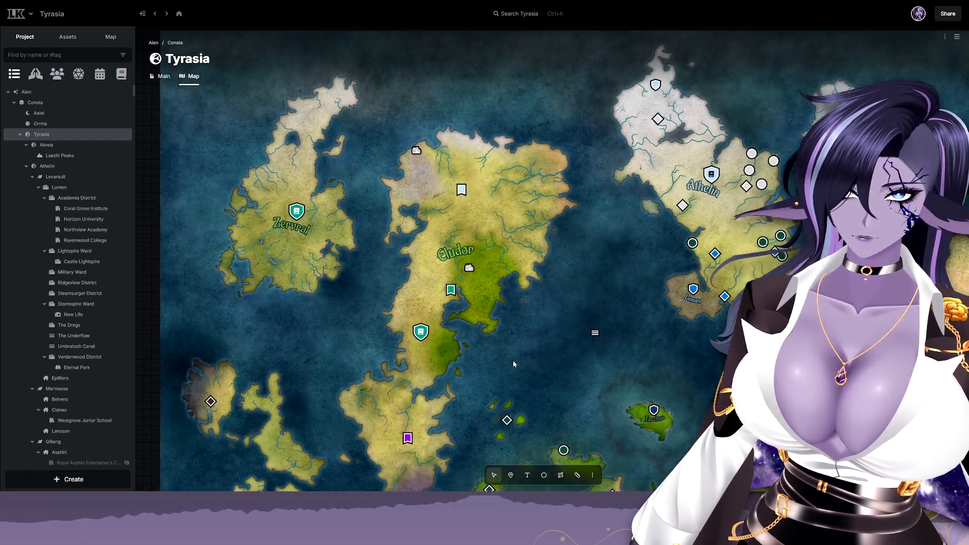
scroll(347, 339, down, 2)
scroll(424, 303, up, 3)
mouse_move(696, 423)
mouse_down()
mouse_move(514, 392)
mouse_move(446, 276)
mouse_move(397, 225)
mouse_move(494, 139)
mouse_move(617, 67)
mouse_up()
drag(393, 303, 753, 219)
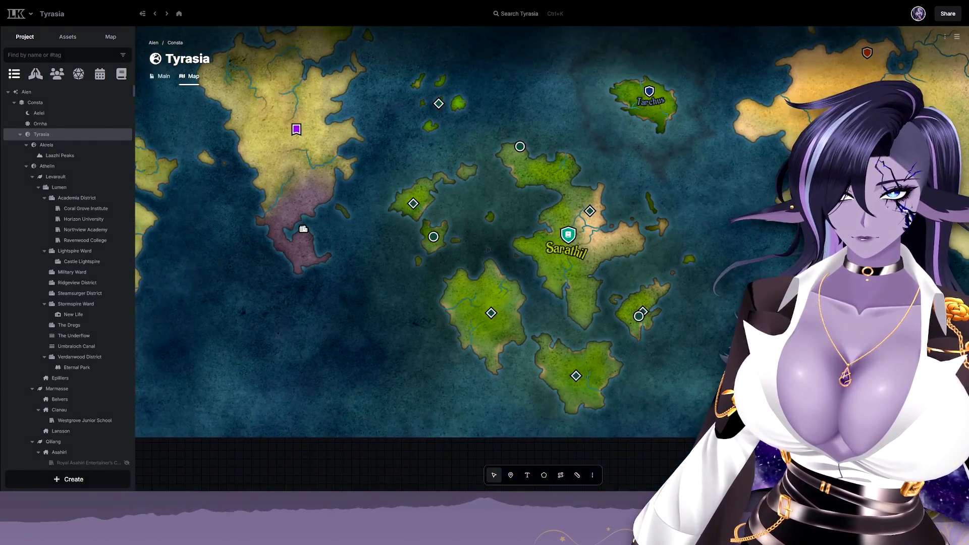
drag(469, 227, 553, 321)
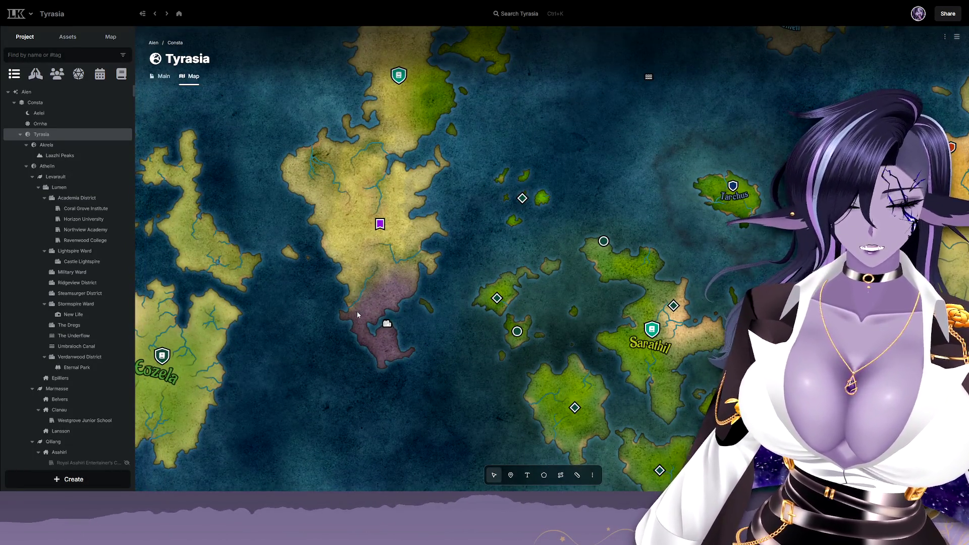
scroll(356, 311, down, 1)
scroll(357, 311, left, 1)
scroll(326, 340, down, 1)
scroll(326, 340, left, 1)
scroll(305, 340, down, 2)
scroll(305, 339, left, 2)
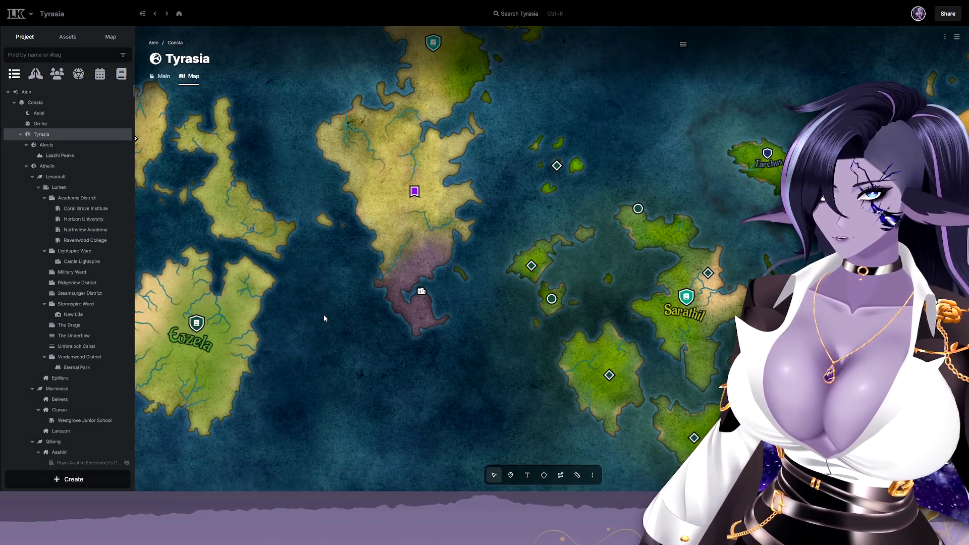
scroll(303, 341, up, 2)
scroll(477, 224, up, 2)
scroll(436, 115, up, 2)
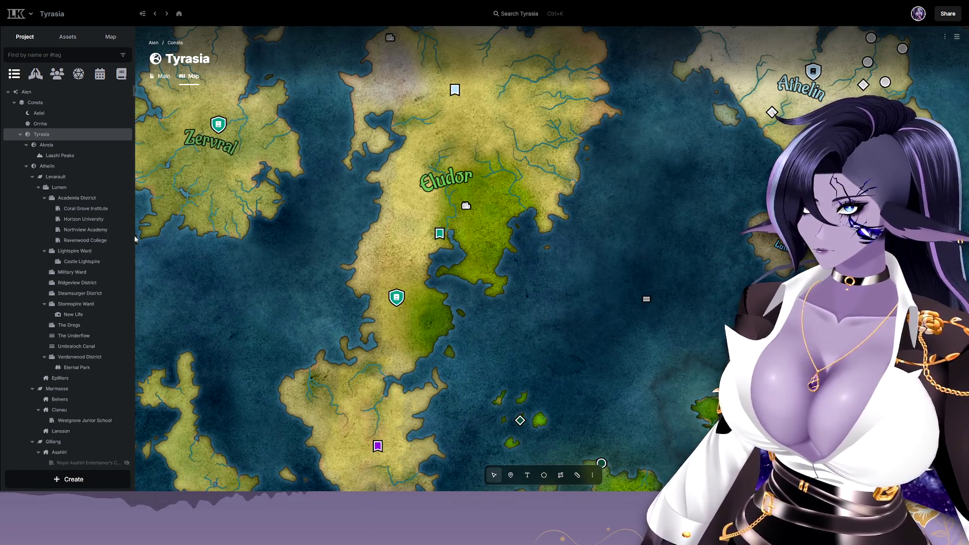
scroll(73, 214, down, 2)
scroll(91, 234, down, 3)
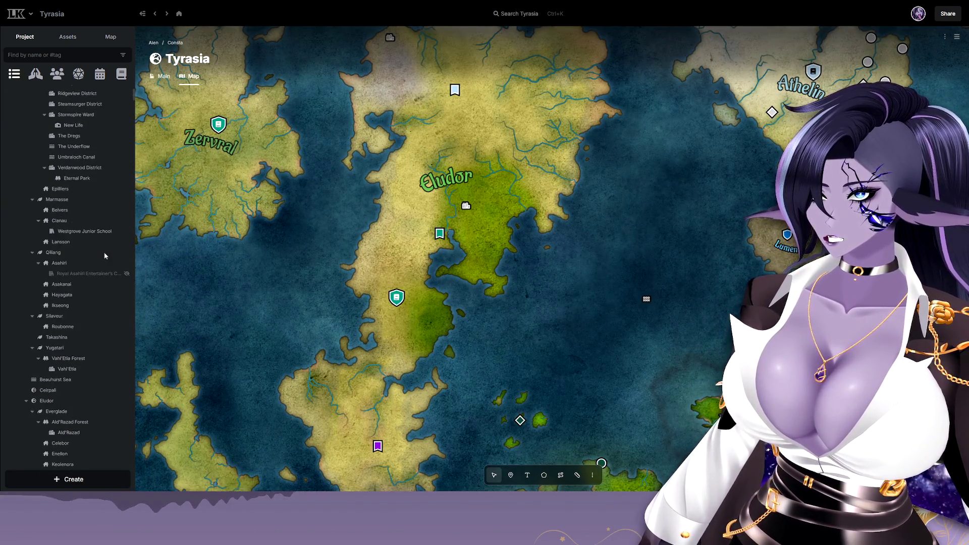
scroll(103, 295, down, 3)
click(73, 287)
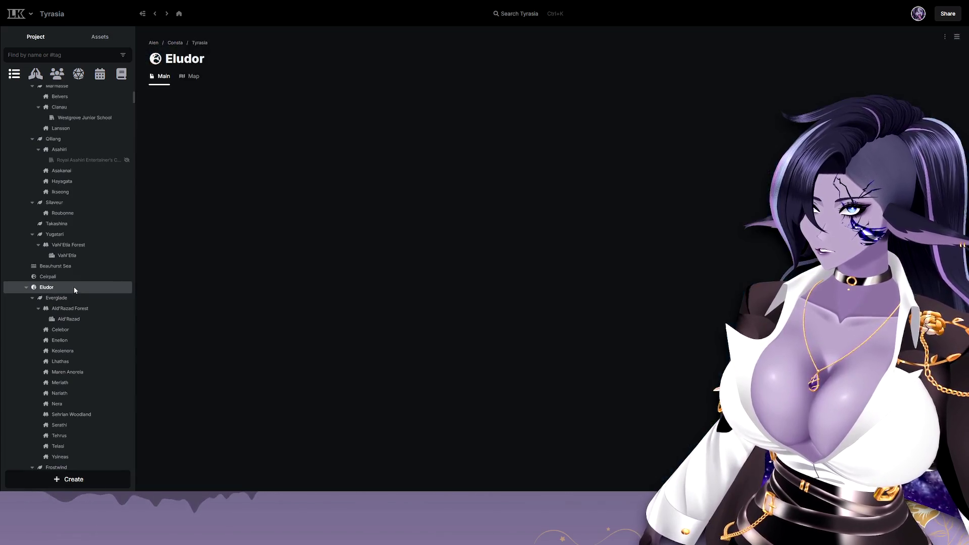
View the Eludor continent map, check and close the Eolonda pin details, and keep panning.
click(192, 77)
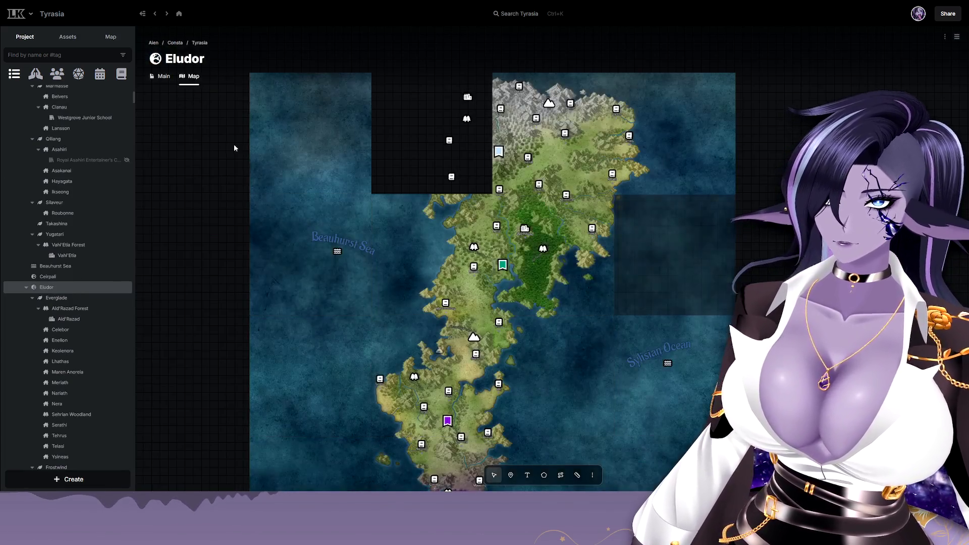
drag(603, 331, 620, 223)
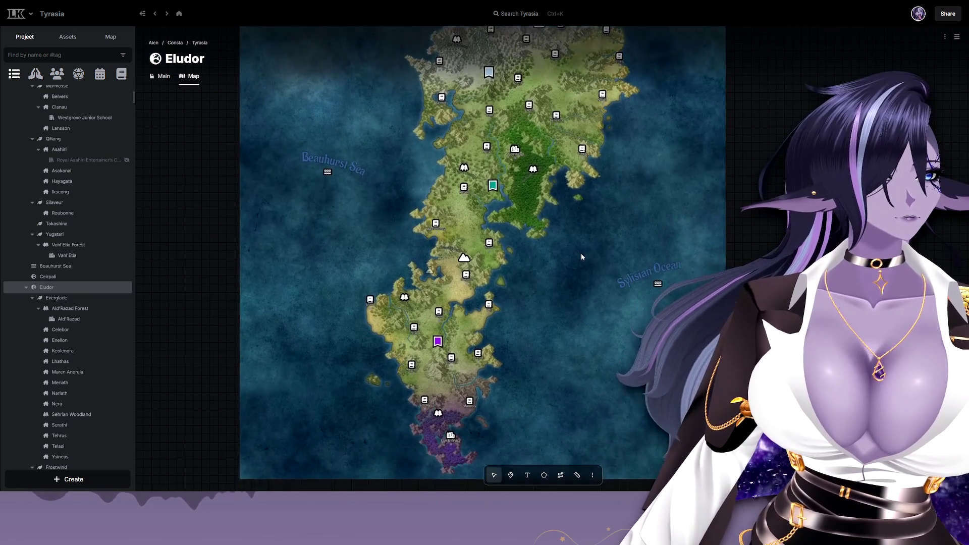
scroll(620, 225, up, 2)
scroll(489, 356, up, 2)
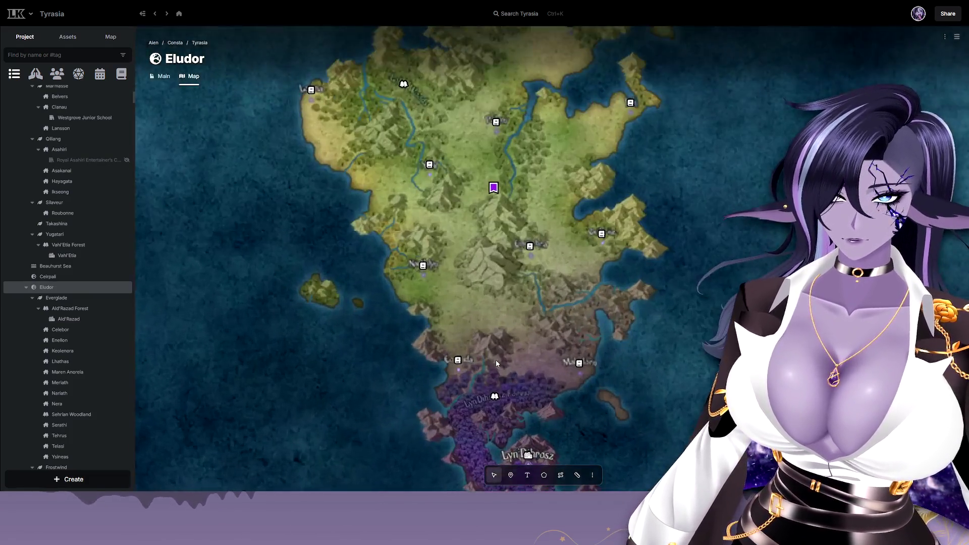
scroll(511, 243, up, 2)
scroll(473, 215, up, 2)
scroll(473, 215, up, 1)
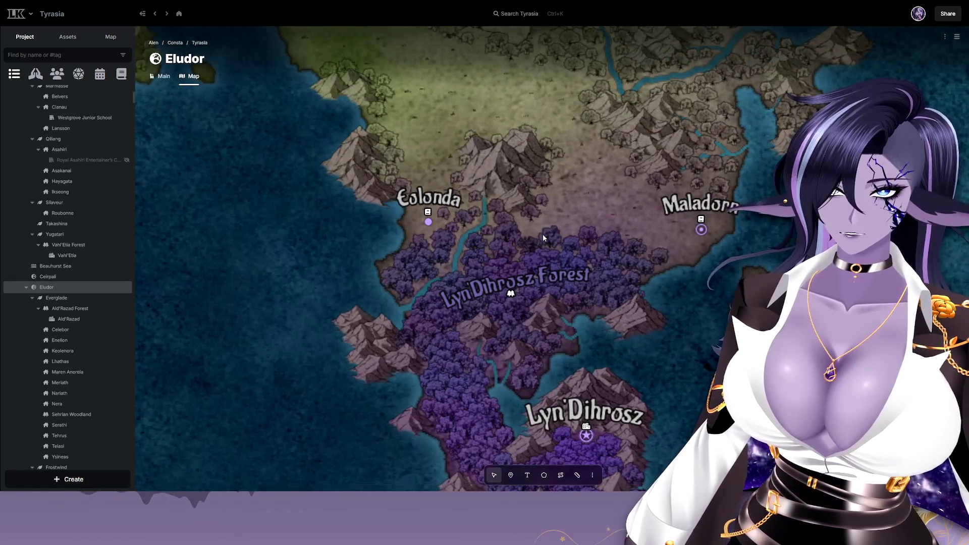
scroll(465, 227, up, 1)
scroll(459, 237, up, 1)
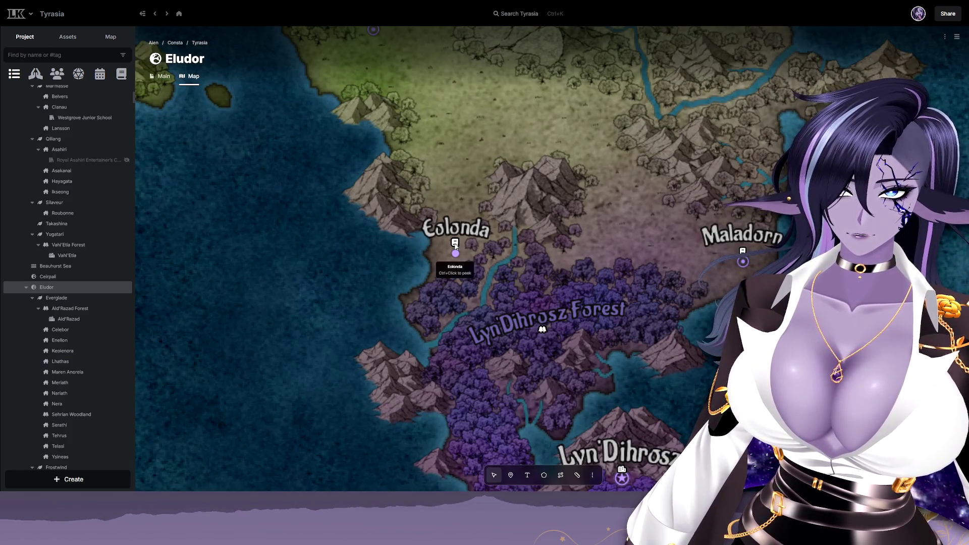
click(455, 244)
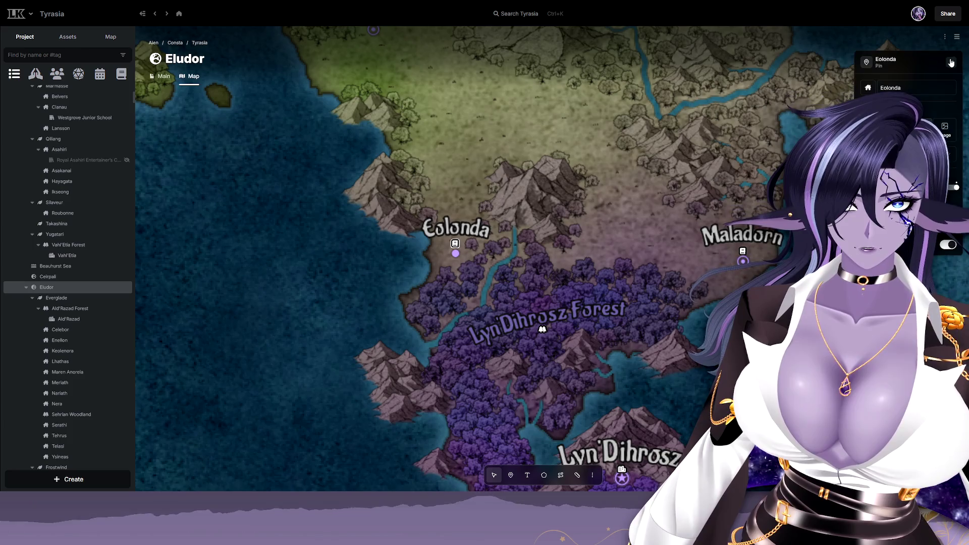
click(951, 62)
mouse_move(843, 332)
mouse_down()
mouse_move(734, 133)
mouse_move(692, 281)
mouse_up()
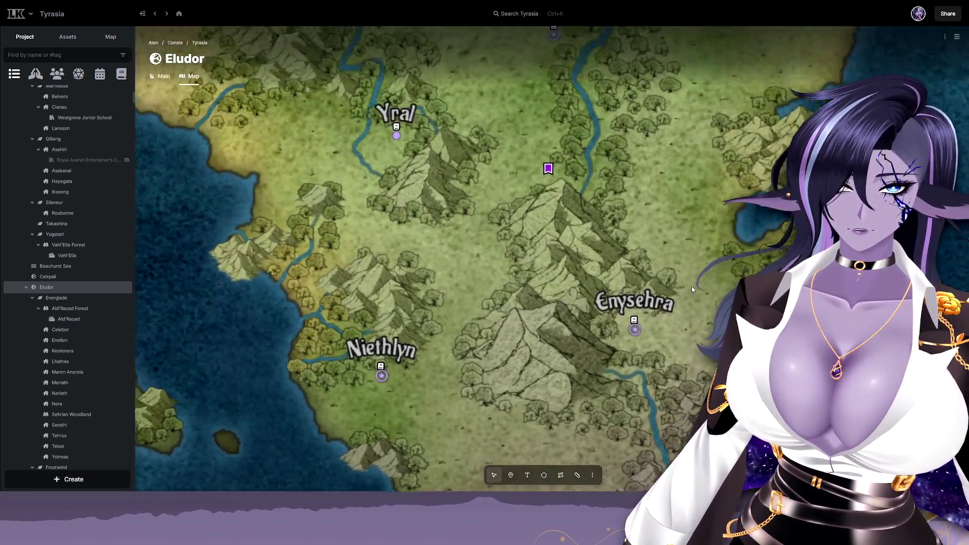
scroll(693, 281, down, 3)
scroll(694, 249, down, 2)
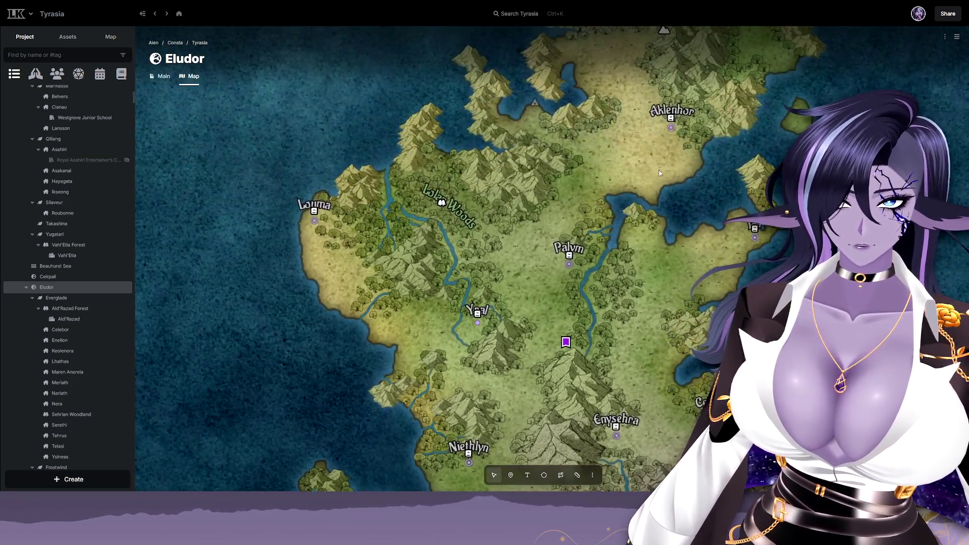
drag(654, 191, 544, 301)
mouse_move(575, 152)
mouse_down()
mouse_move(529, 272)
mouse_move(565, 222)
mouse_move(562, 254)
mouse_up()
scroll(649, 174, up, 2)
drag(679, 172, 684, 282)
drag(575, 114, 667, 318)
drag(667, 125, 695, 190)
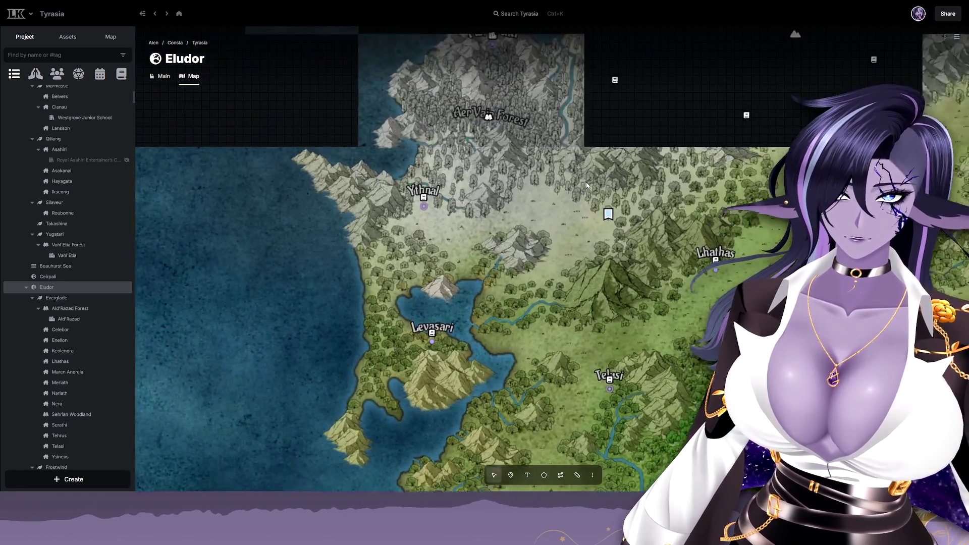
drag(590, 181, 568, 252)
mouse_move(671, 156)
mouse_down()
mouse_move(357, 328)
mouse_move(271, 112)
mouse_up()
scroll(272, 113, down, 2)
scroll(566, 224, down, 3)
scroll(566, 223, down, 2)
scroll(694, 138, up, 1)
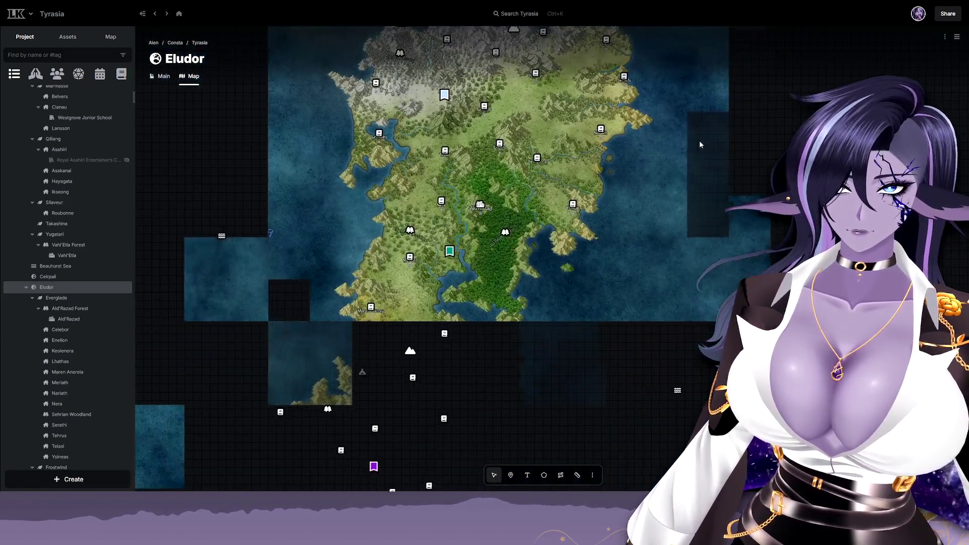
drag(586, 317, 625, 197)
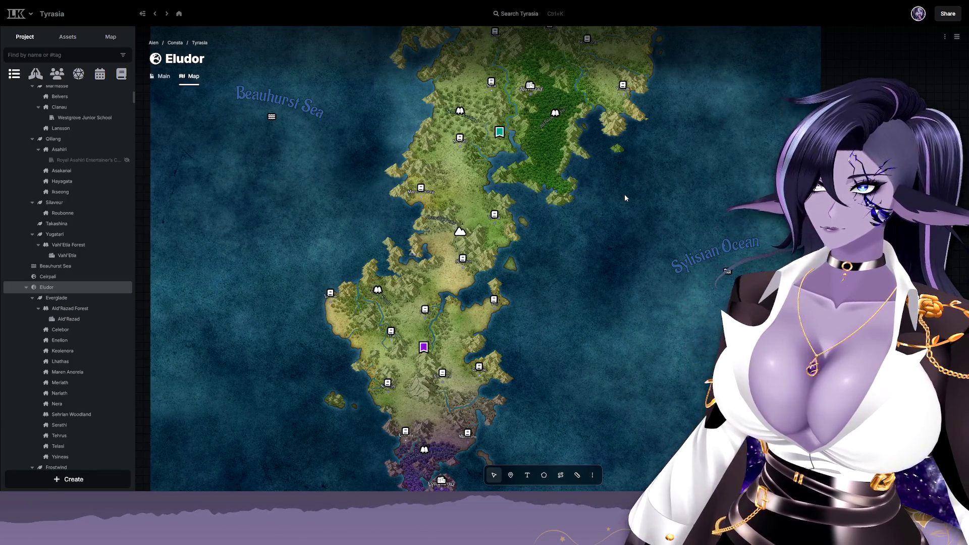
mouse_move(69, 319)
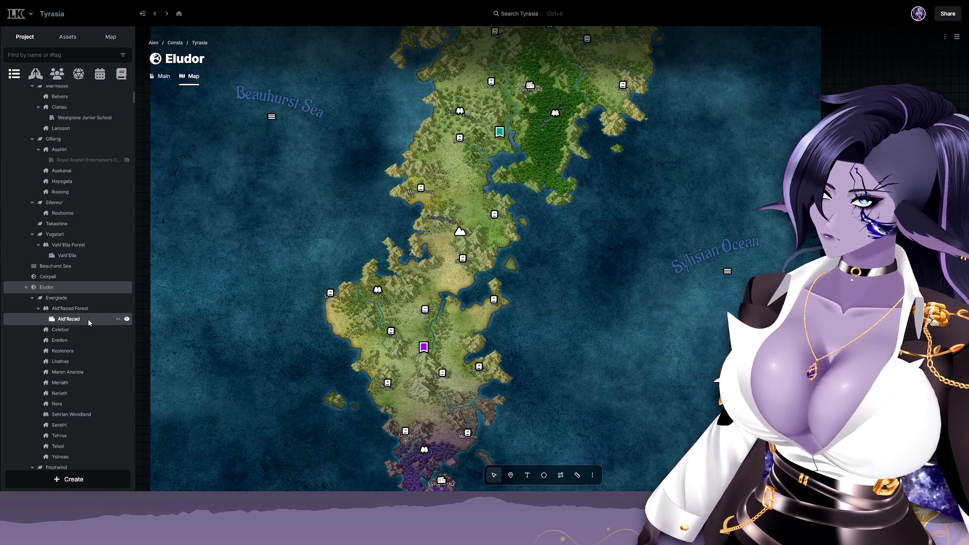
Switch Eludor from its map to the main article listing Everglade, Frostwind and Shadowmoor.
click(82, 287)
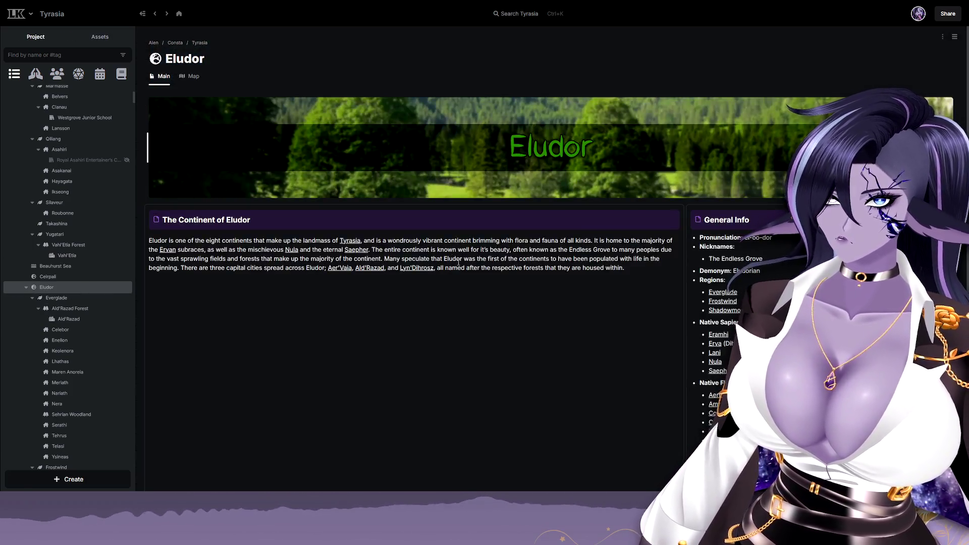
scroll(478, 290, down, 1)
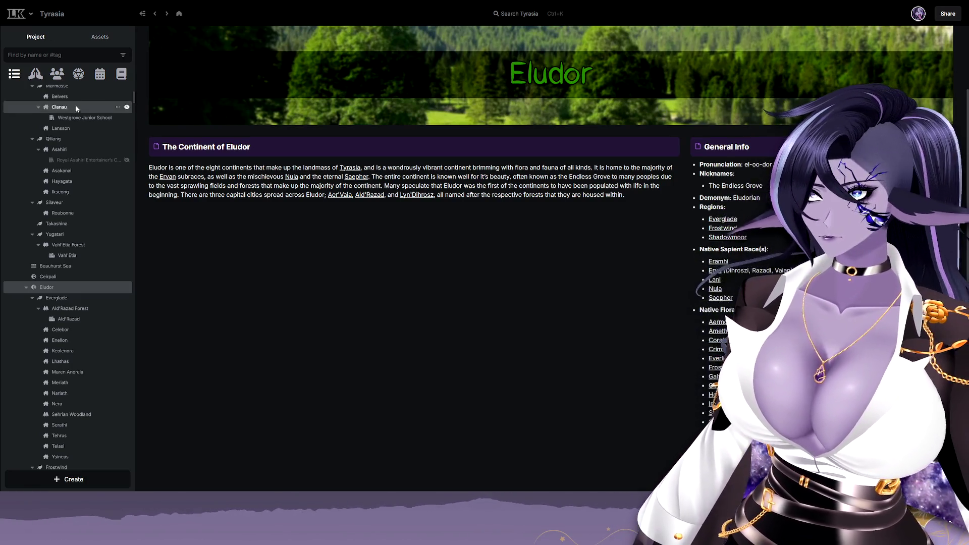
scroll(133, 96, up, 5)
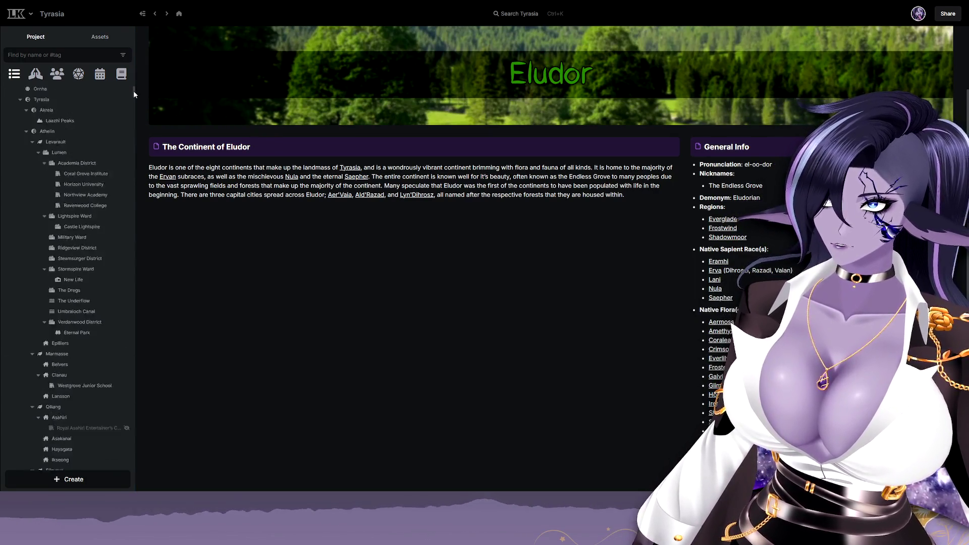
drag(135, 90, 136, 177)
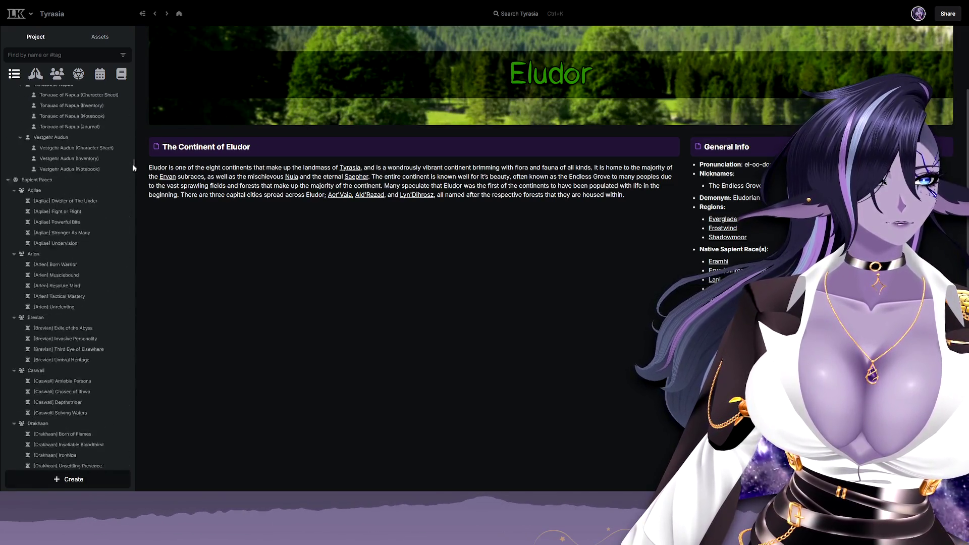
mouse_move(136, 178)
mouse_down()
mouse_move(152, 263)
mouse_move(150, 441)
mouse_up()
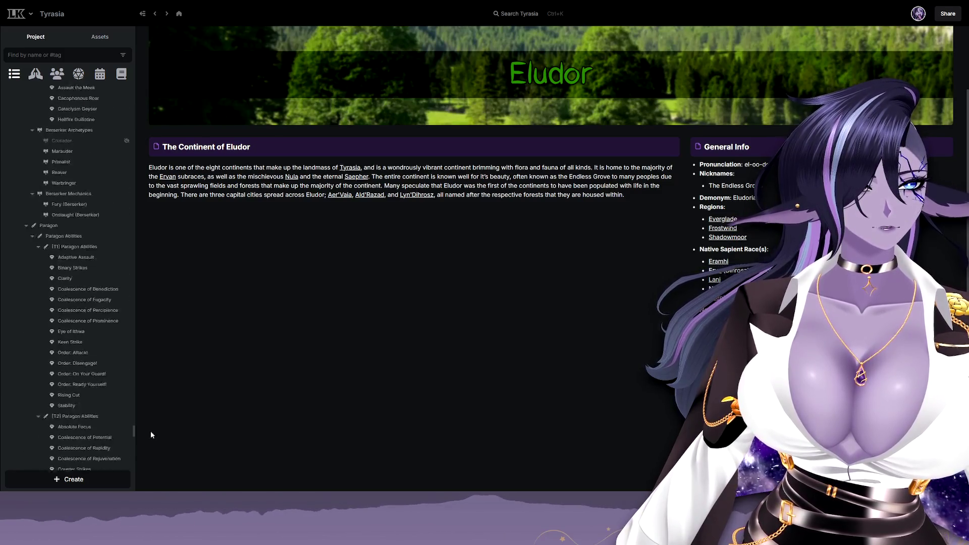
mouse_move(150, 441)
mouse_down()
mouse_move(146, 475)
mouse_move(142, 73)
mouse_up()
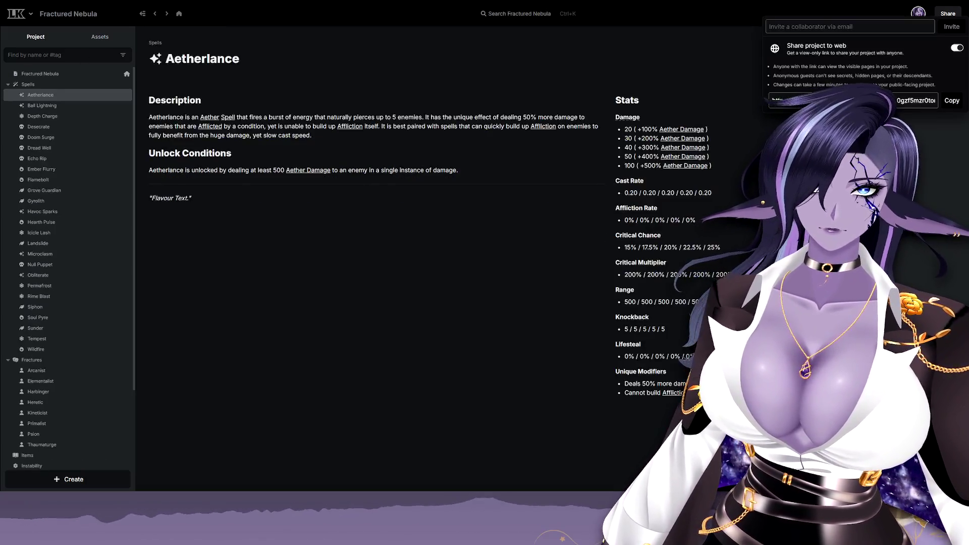
Dismiss the sharing popup so Aetherlance's tags Spell, Aether and Projectile show.
click(948, 16)
click(948, 17)
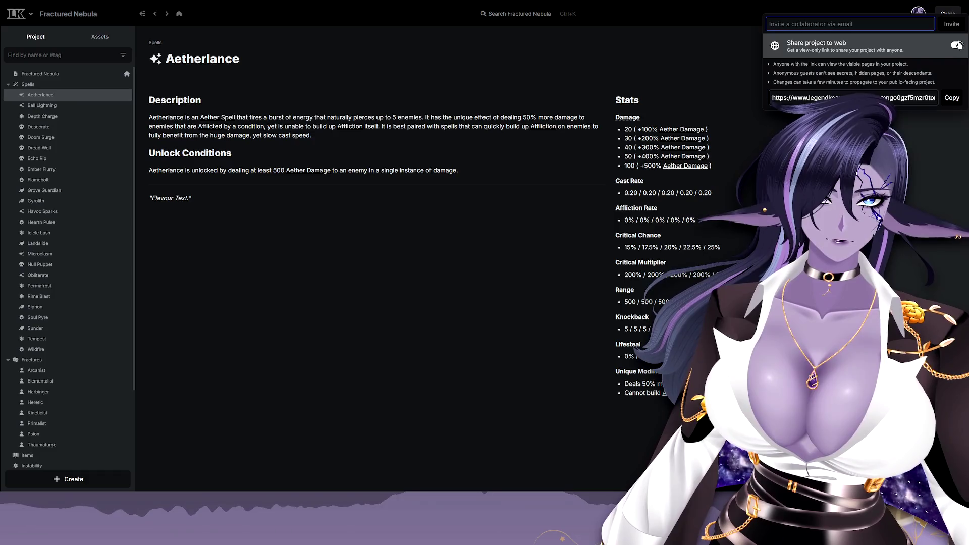
click(912, 204)
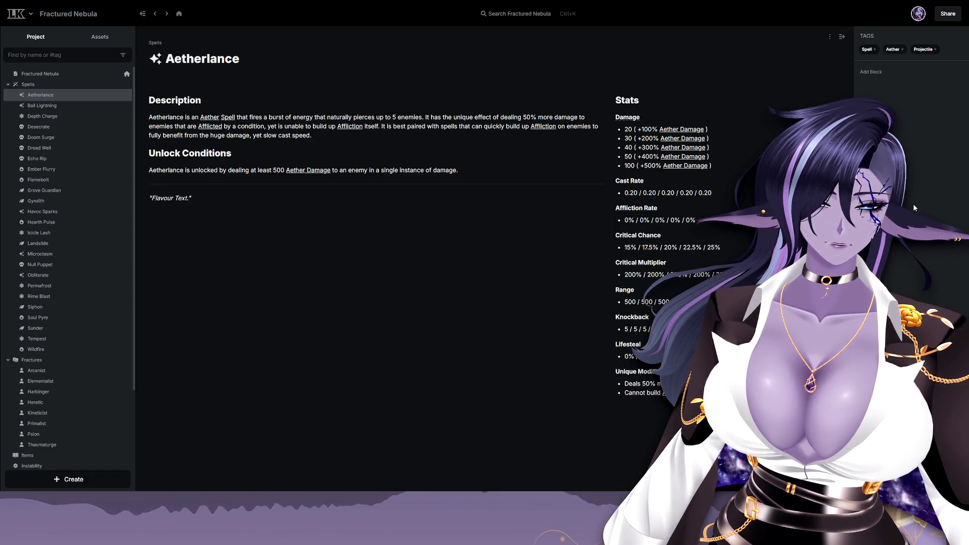
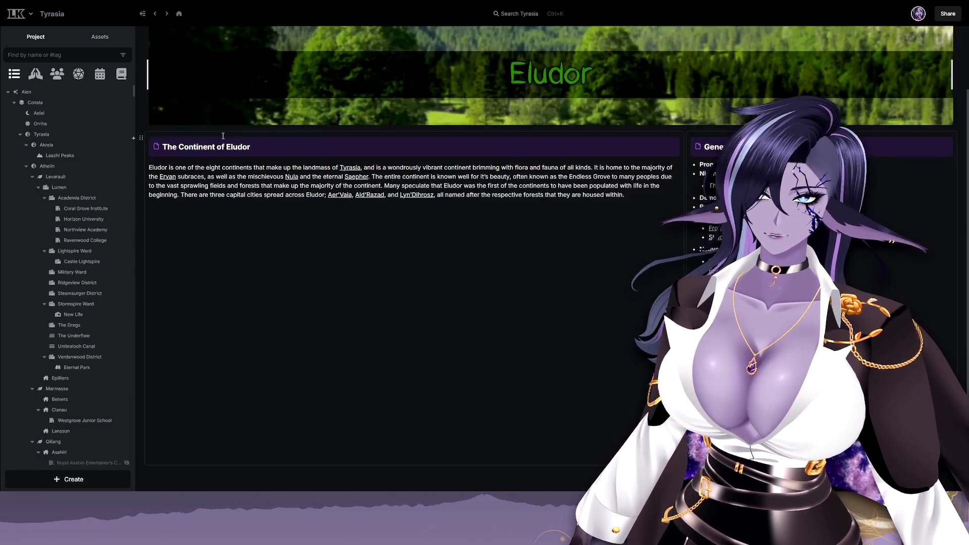
scroll(349, 226, up, 2)
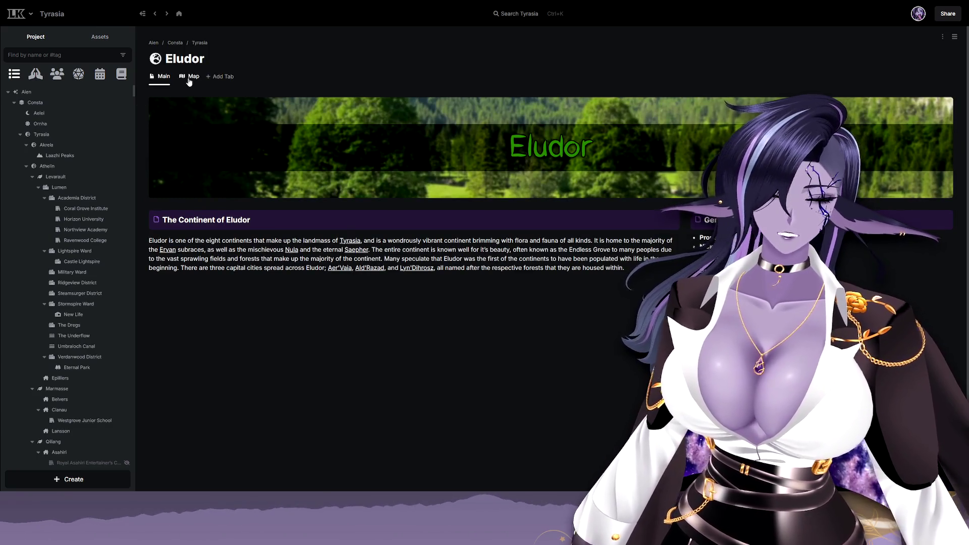
Show the Eludor page's Map view and pan toward the island's northern end.
click(191, 77)
mouse_move(566, 177)
mouse_down()
mouse_move(522, 334)
mouse_move(549, 230)
mouse_move(567, 83)
mouse_up()
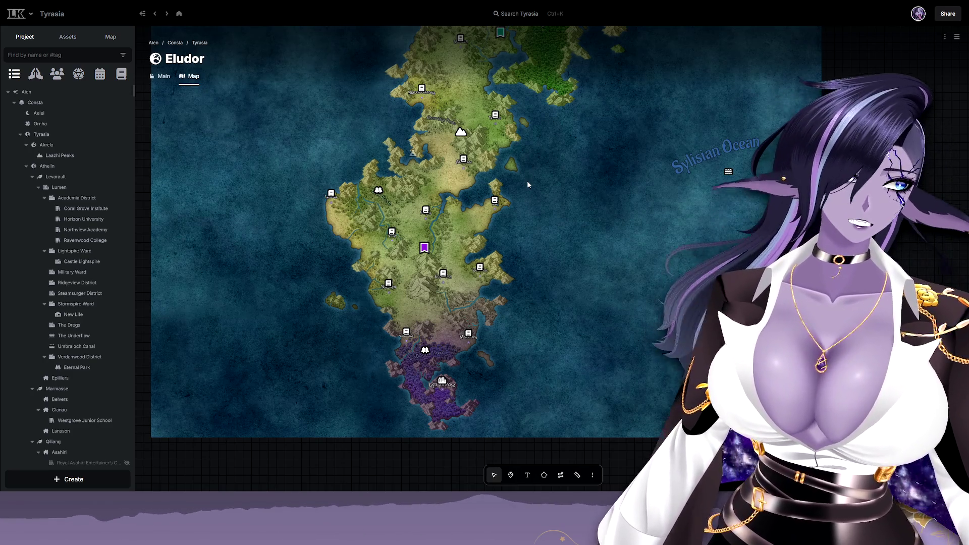
scroll(590, 177, up, 3)
mouse_move(579, 242)
mouse_down()
mouse_move(574, 334)
mouse_move(586, 237)
mouse_up()
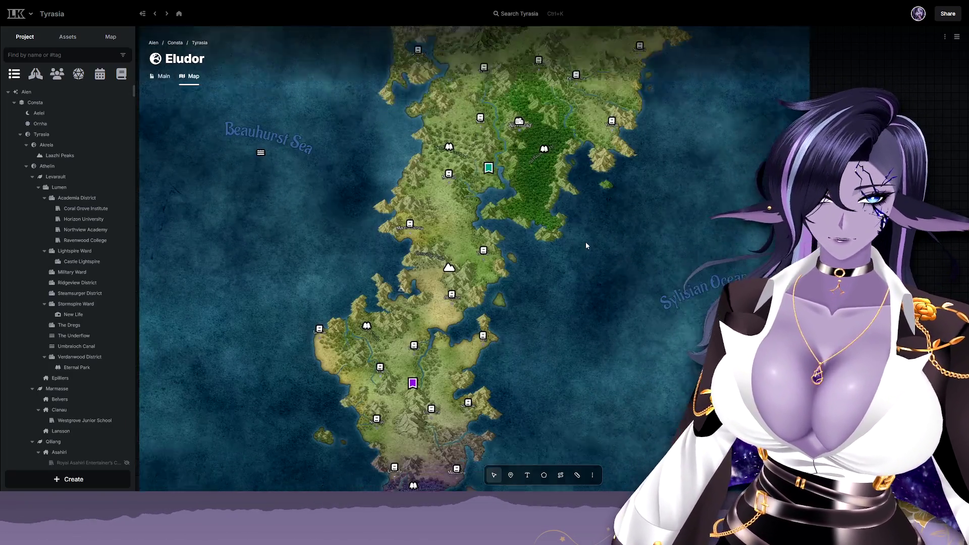
drag(587, 237, 572, 147)
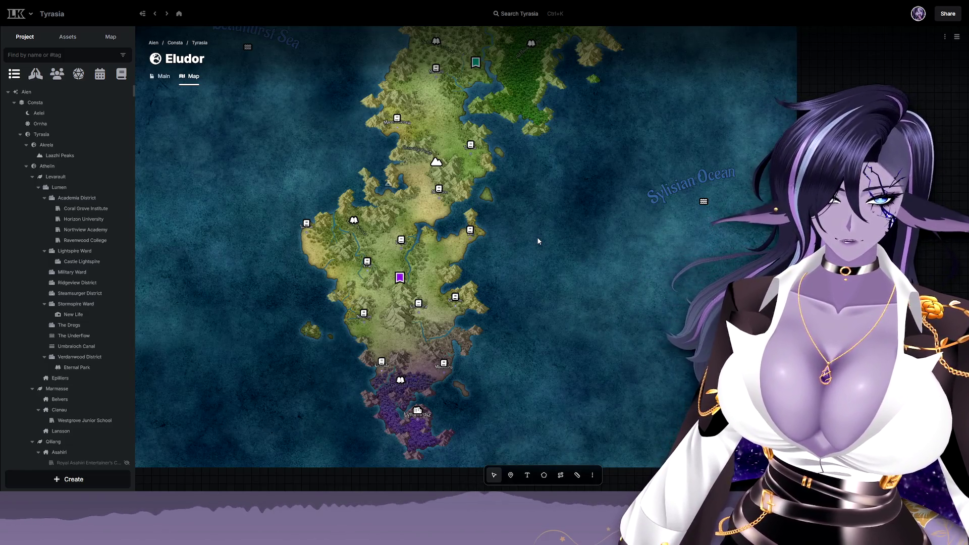
scroll(402, 317, up, 5)
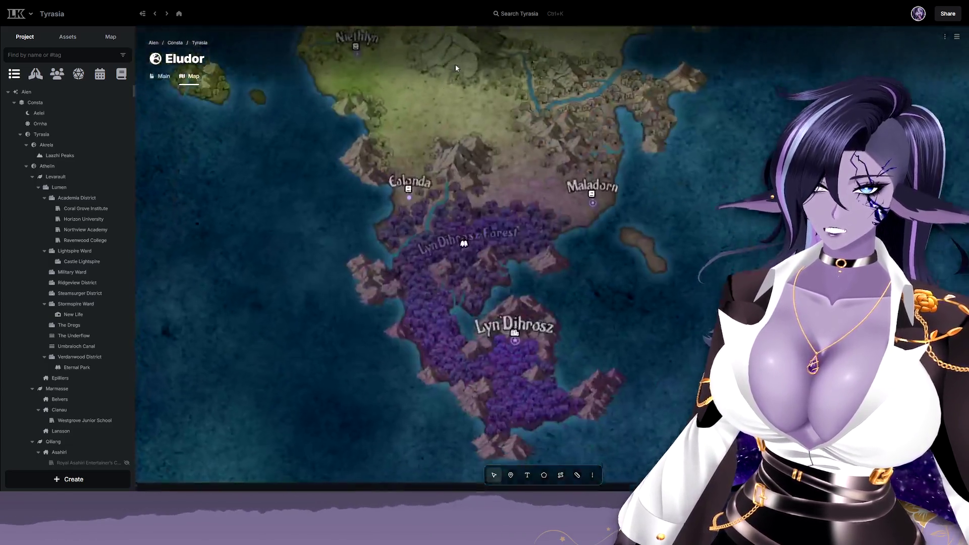
scroll(418, 197, up, 5)
scroll(579, 244, down, 5)
scroll(614, 266, up, 2)
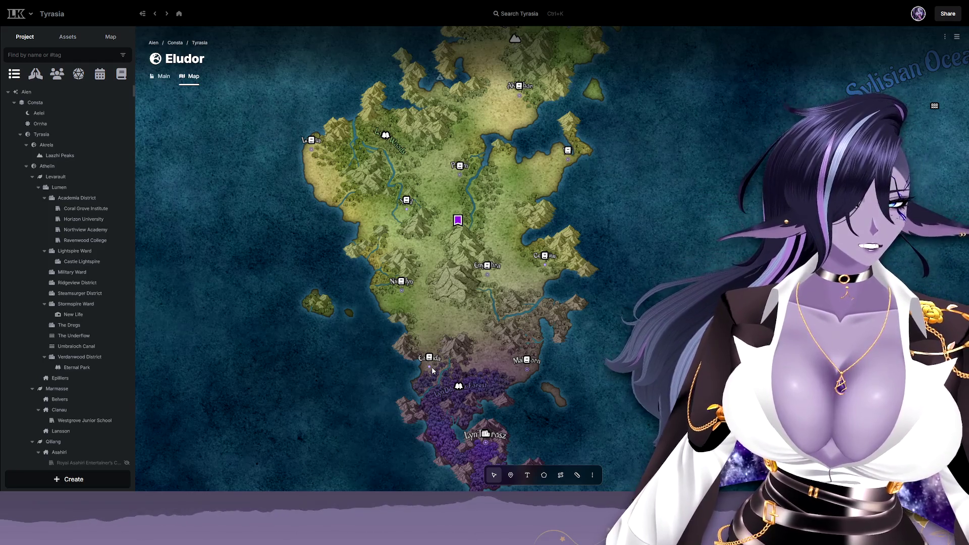
scroll(431, 366, up, 3)
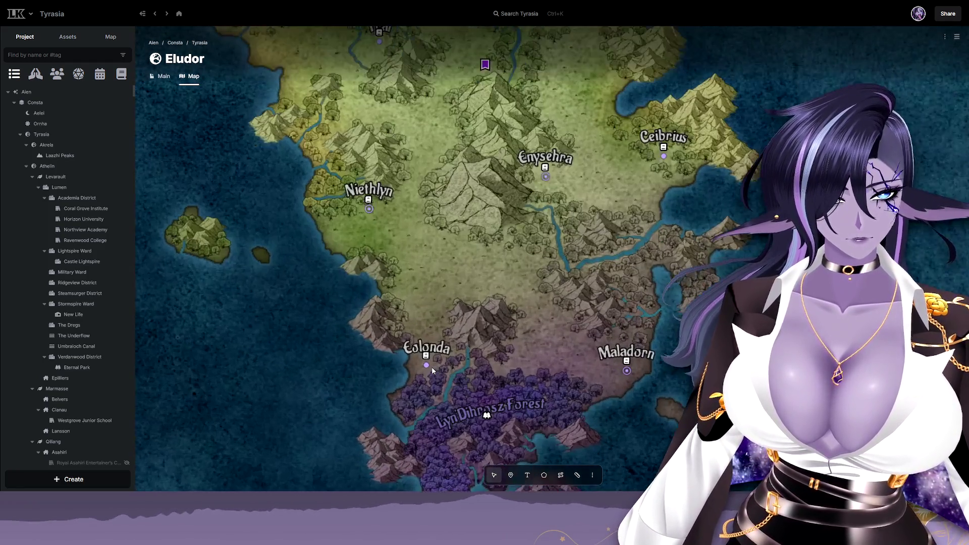
mouse_move(449, 373)
mouse_down()
mouse_move(527, 275)
mouse_move(467, 186)
mouse_up()
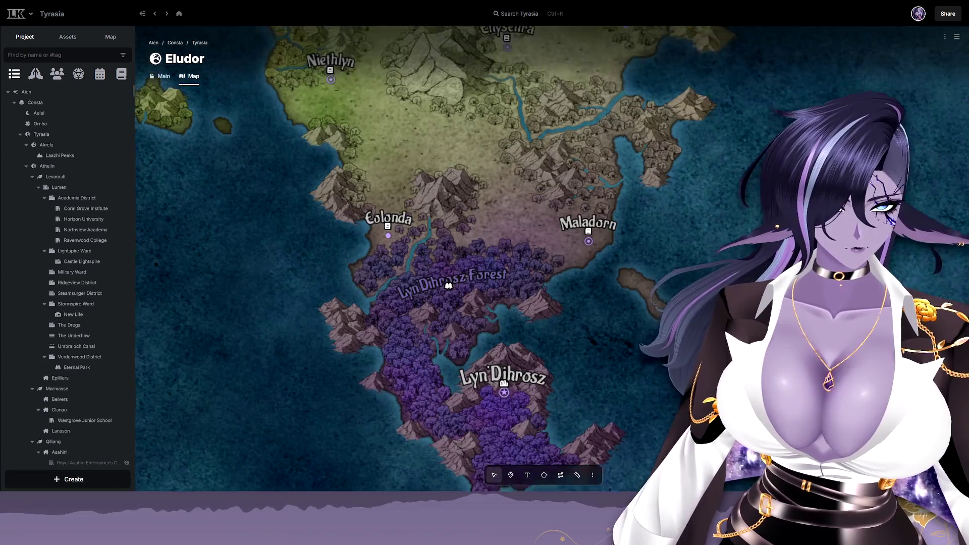
drag(458, 242, 503, 334)
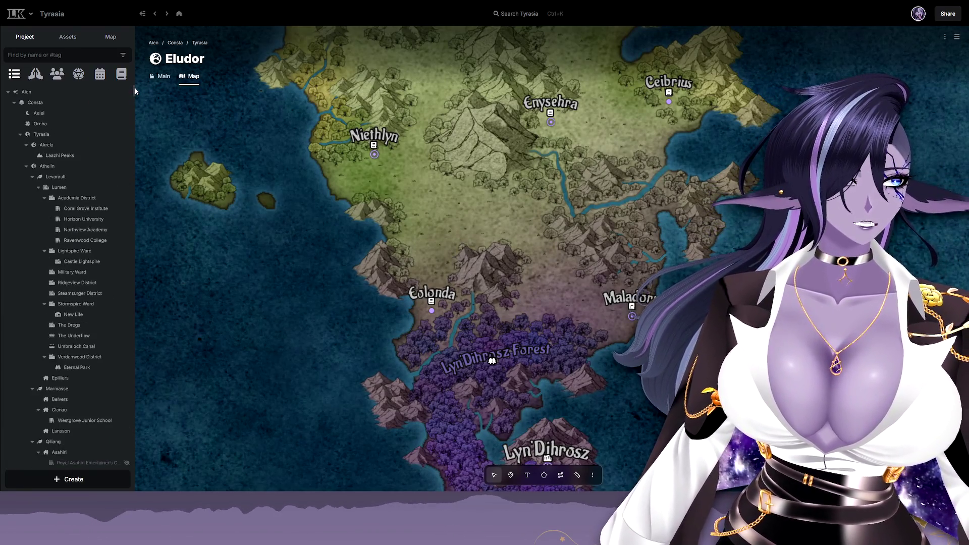
mouse_move(135, 91)
mouse_down()
mouse_move(126, 221)
mouse_move(134, 370)
mouse_up()
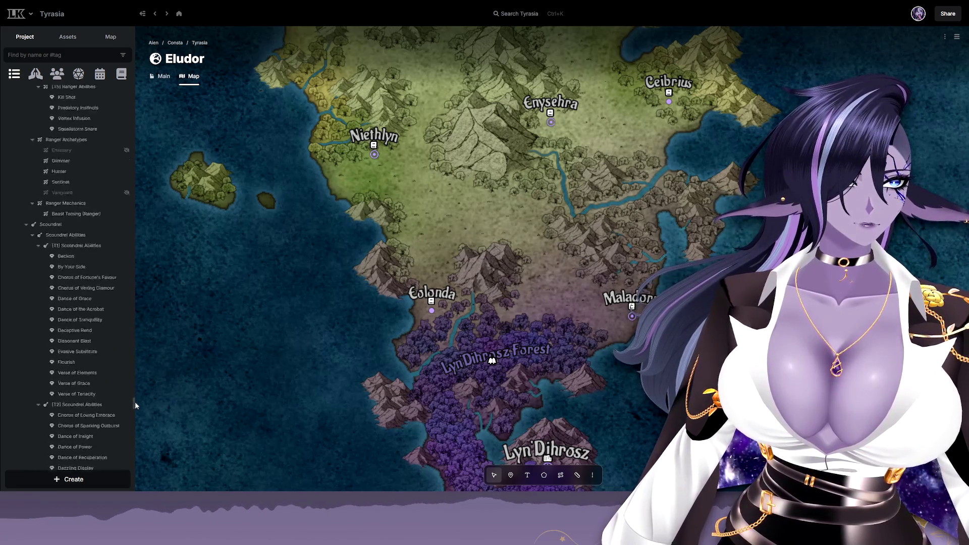
mouse_move(134, 370)
mouse_down()
mouse_move(137, 472)
mouse_move(148, 47)
mouse_up()
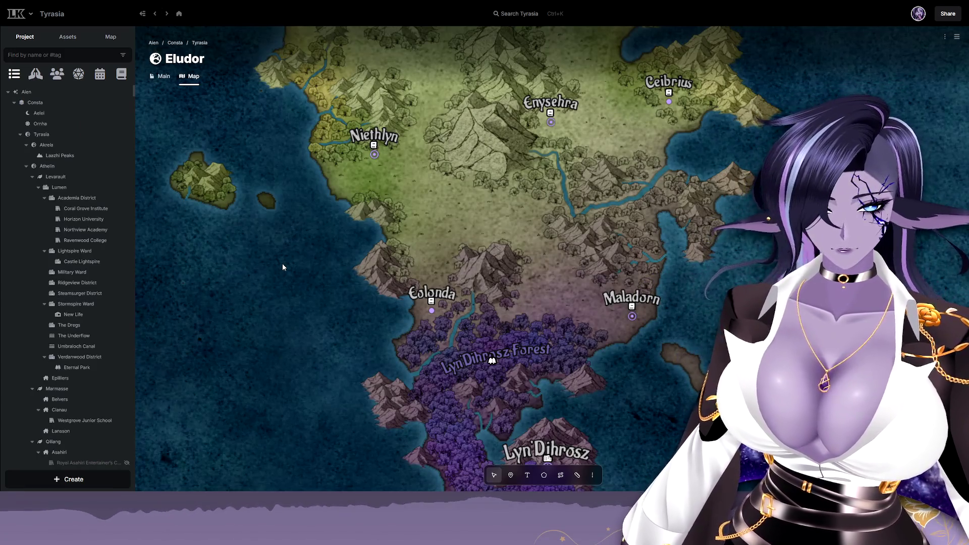
Pan the Eludor map northward until Akhalion, Palom and Enysehra in the green northern lands are visible.
drag(280, 265, 251, 308)
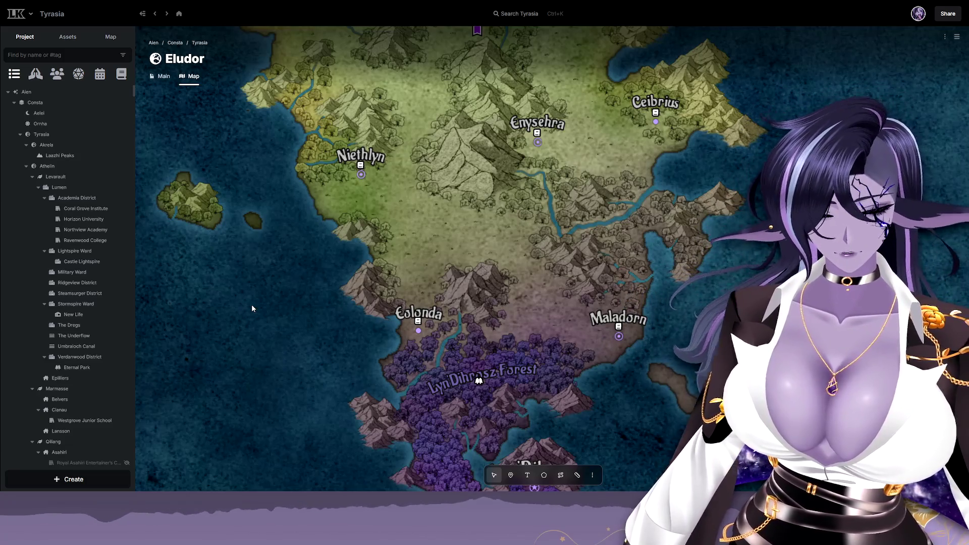
scroll(223, 269, down, 2)
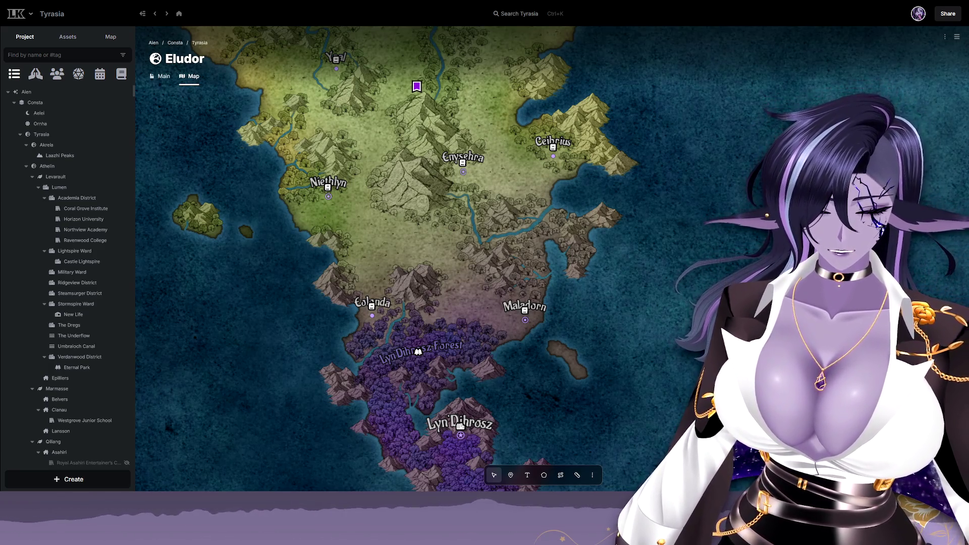
drag(655, 282, 723, 234)
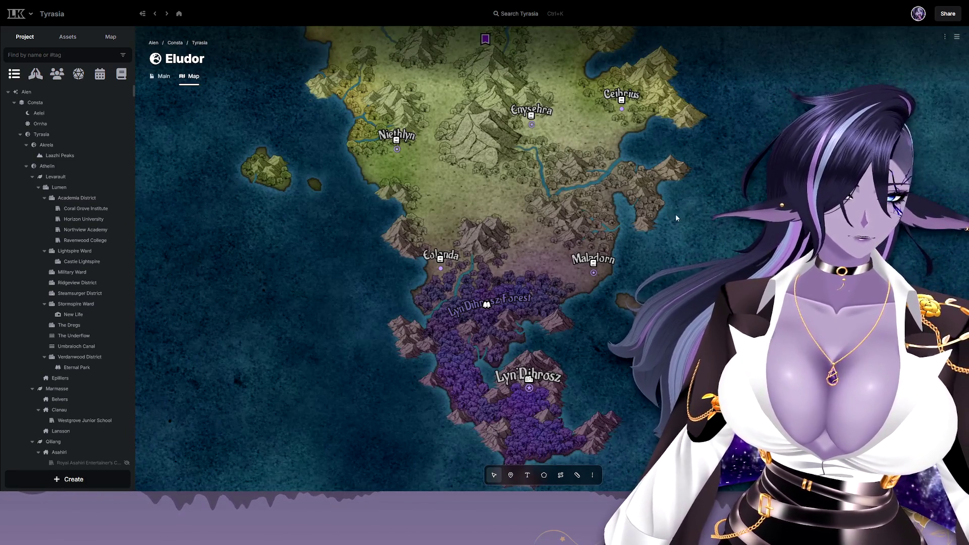
scroll(575, 390, up, 3)
drag(628, 399, 634, 352)
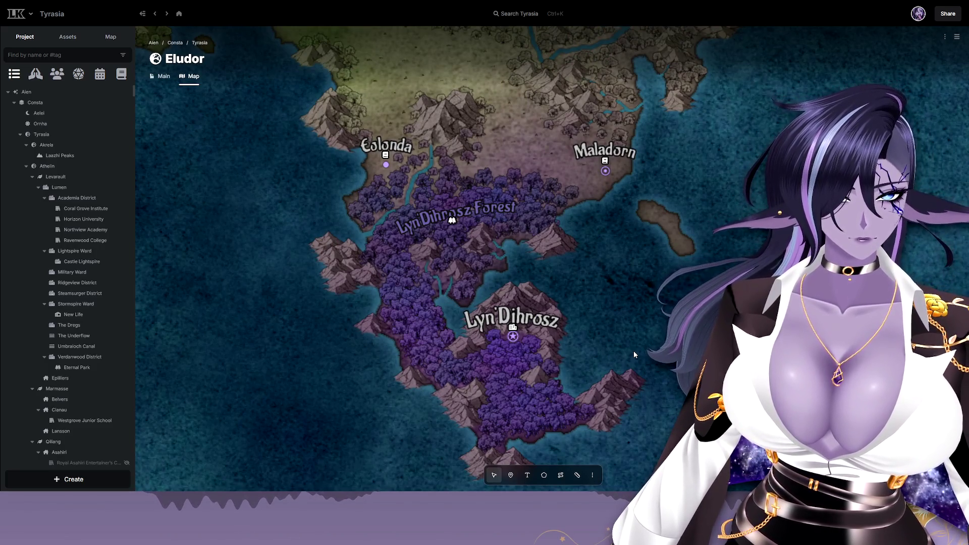
scroll(633, 350, down, 2)
drag(637, 355, 611, 338)
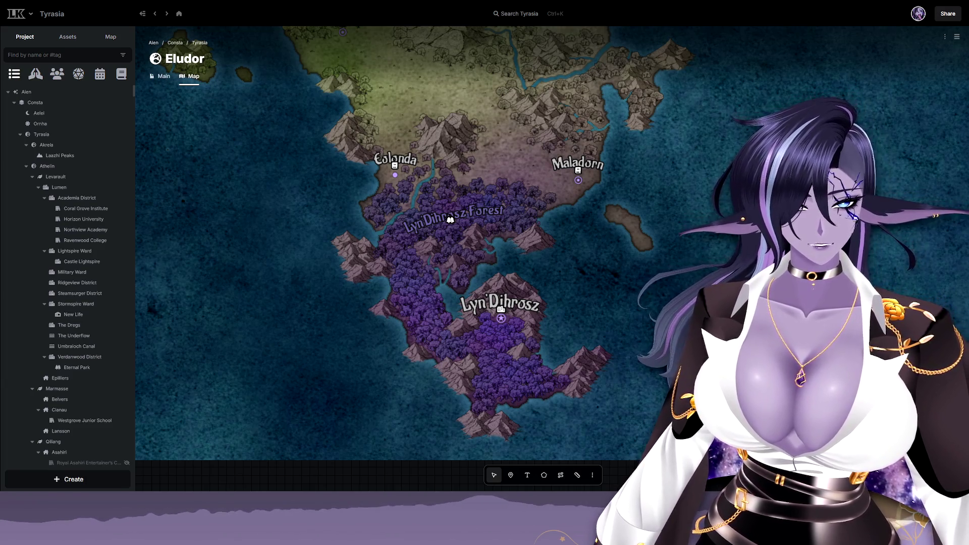
mouse_move(562, 269)
mouse_down()
mouse_move(563, 323)
mouse_move(608, 399)
mouse_up()
drag(530, 227, 533, 325)
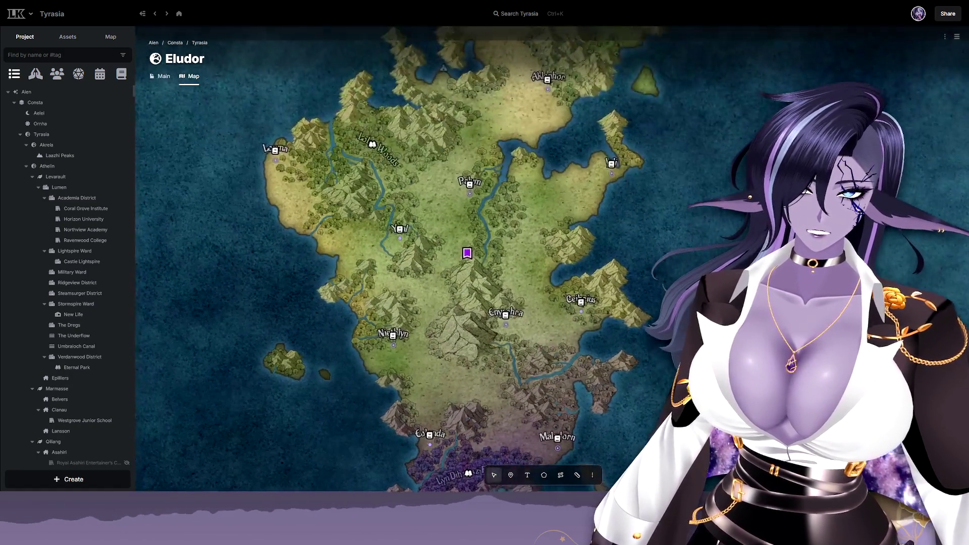
drag(470, 227, 476, 332)
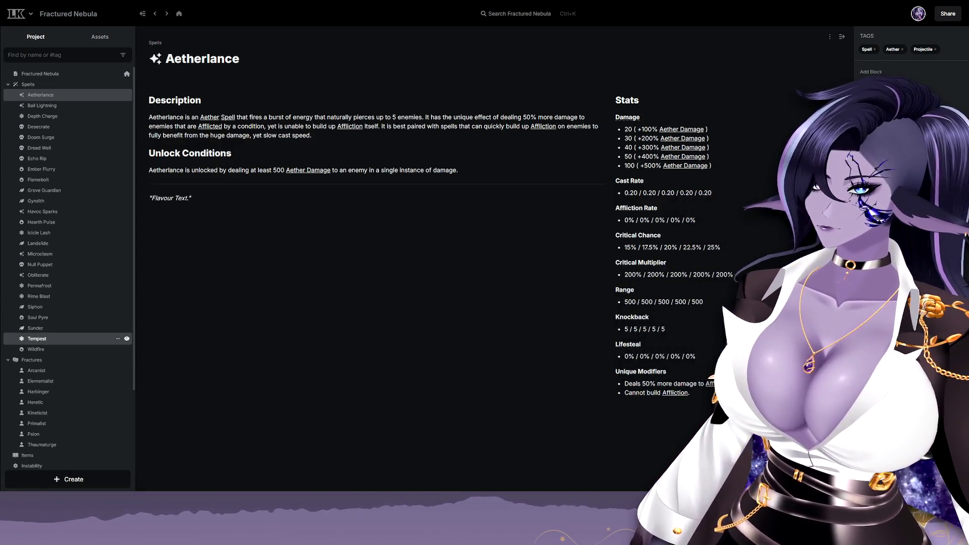
scroll(76, 337, down, 2)
scroll(76, 337, down, 1)
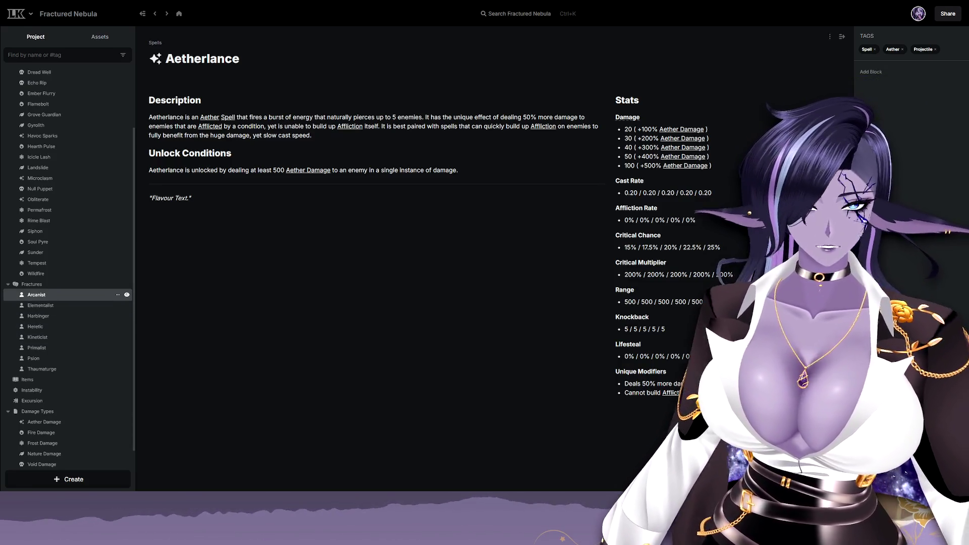
scroll(69, 265, up, 3)
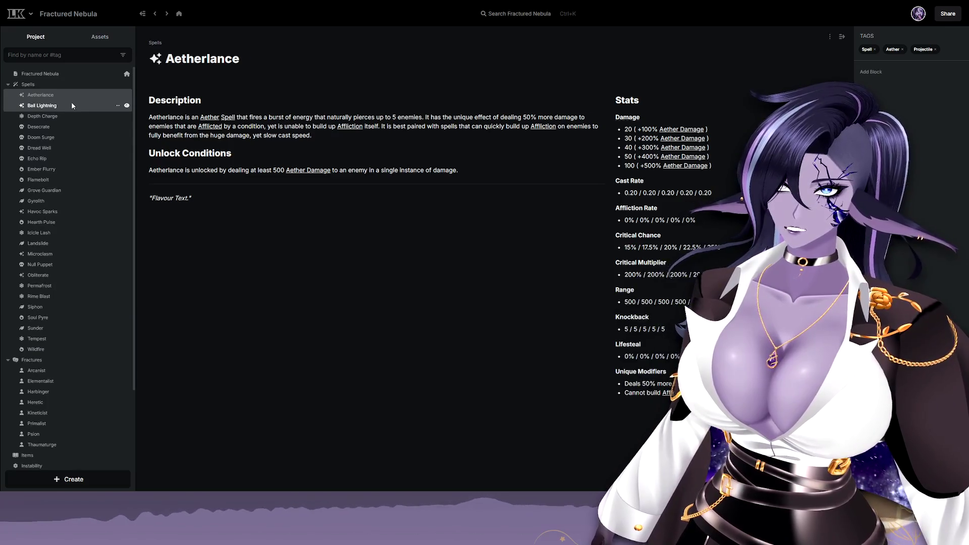
View the Ball Lightning, Depth Charge and Desecrate spell pages, then the Arcanist Fracture page.
click(72, 105)
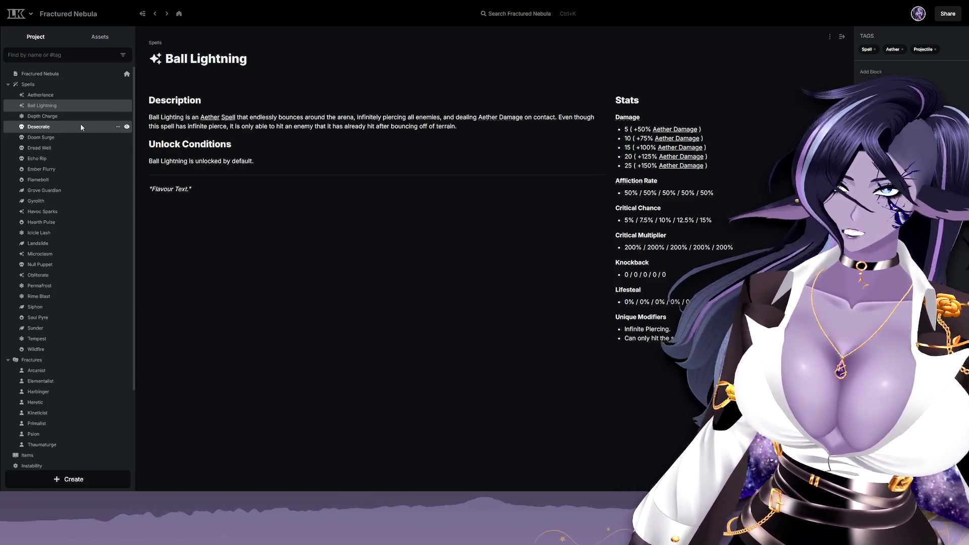
click(77, 114)
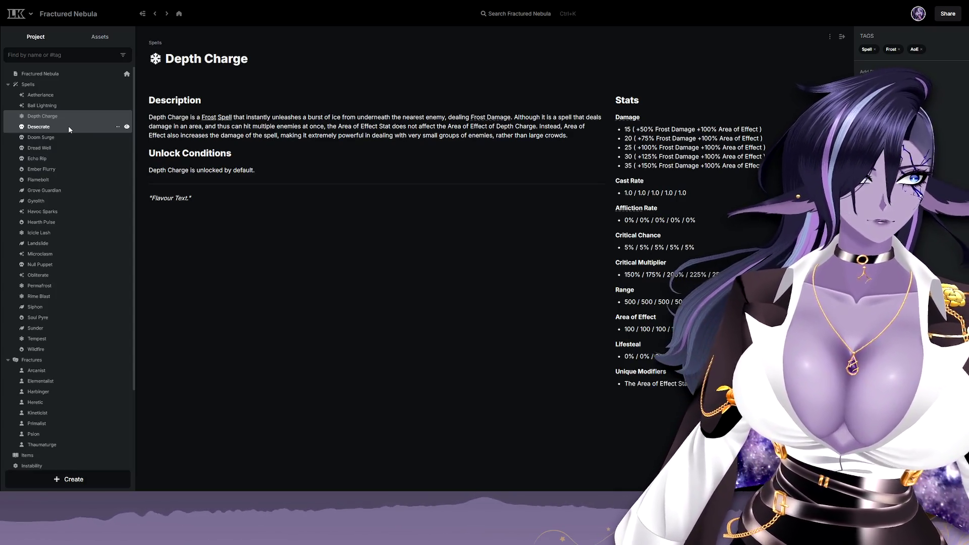
click(65, 129)
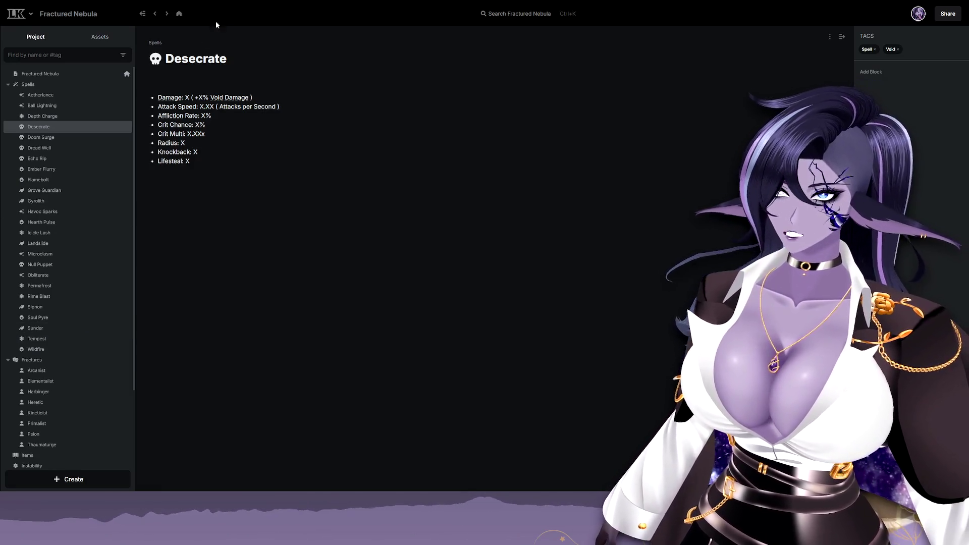
click(46, 370)
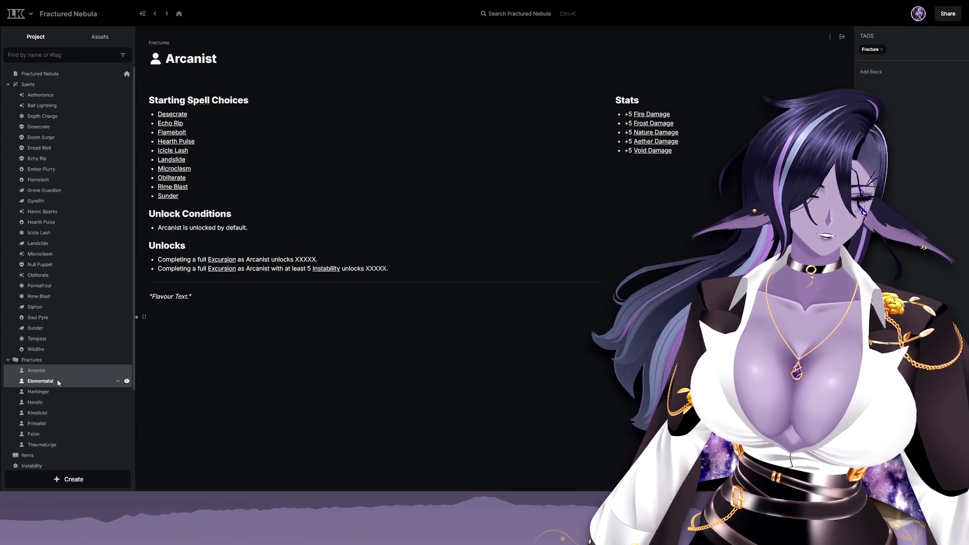
View the Elementalist Fracture page from the sidebar.
click(64, 381)
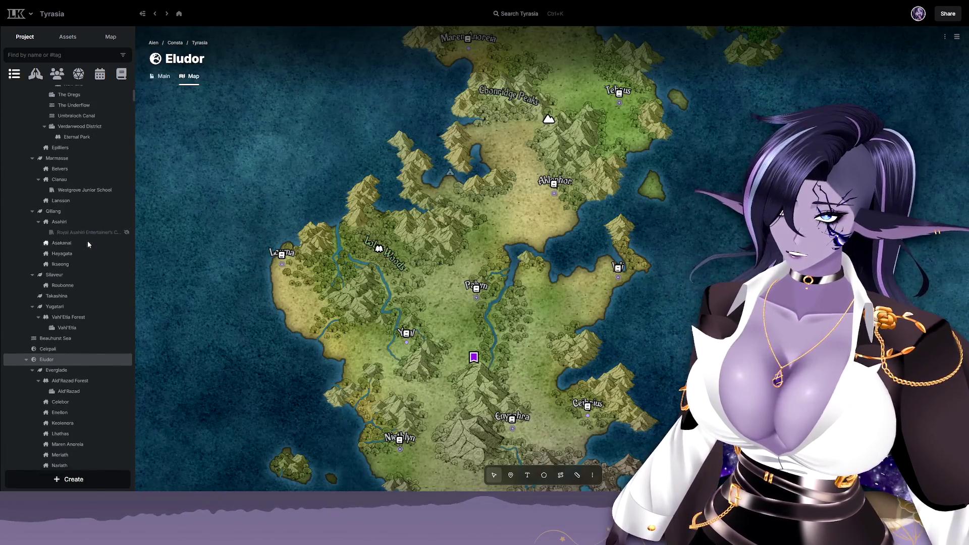
Collapse the Tyrasia project tree, expand Sapient Races and view the Brevian race page.
right_click(83, 171)
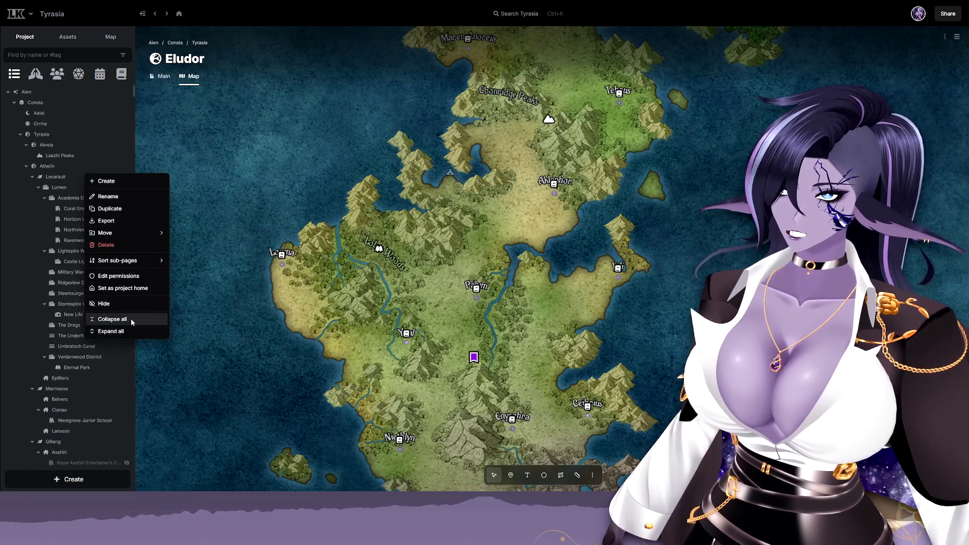
click(114, 321)
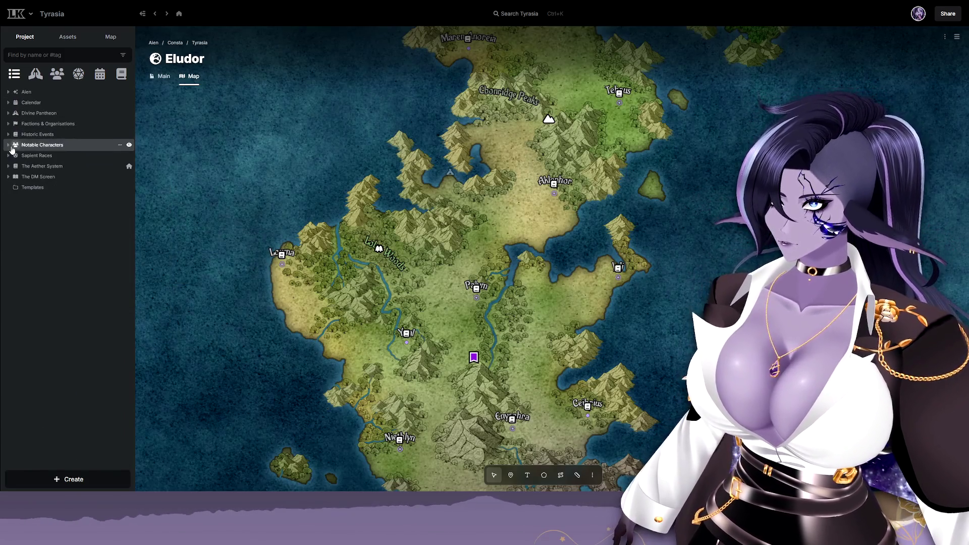
click(7, 155)
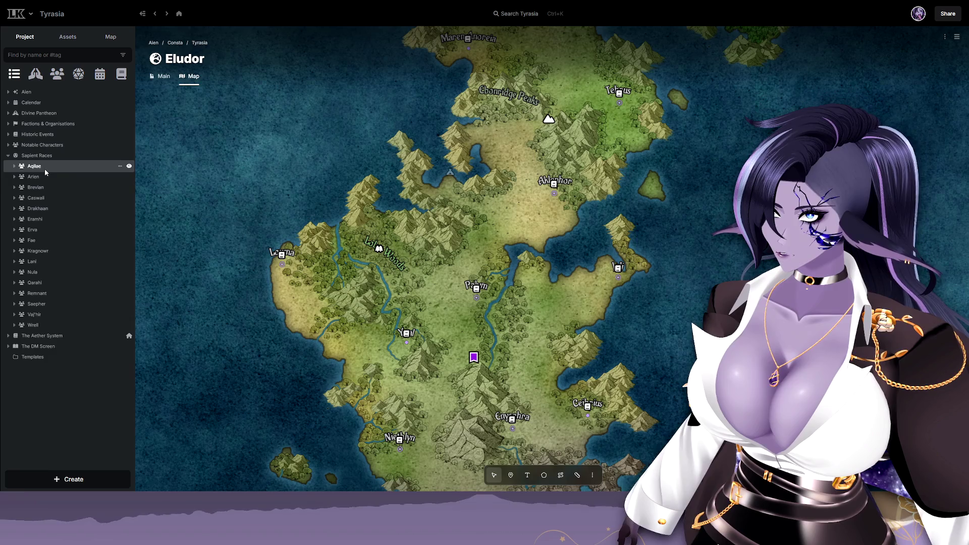
click(37, 186)
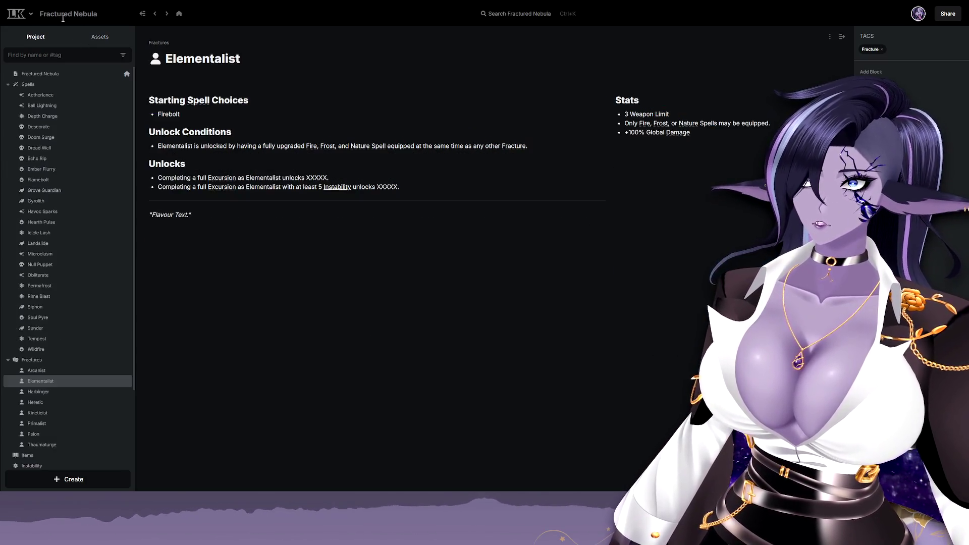
click(65, 371)
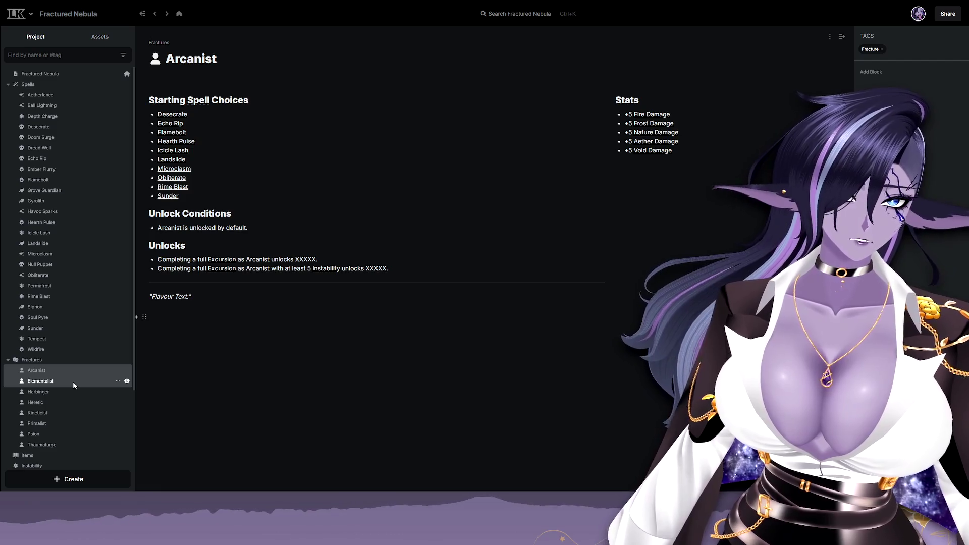
click(74, 381)
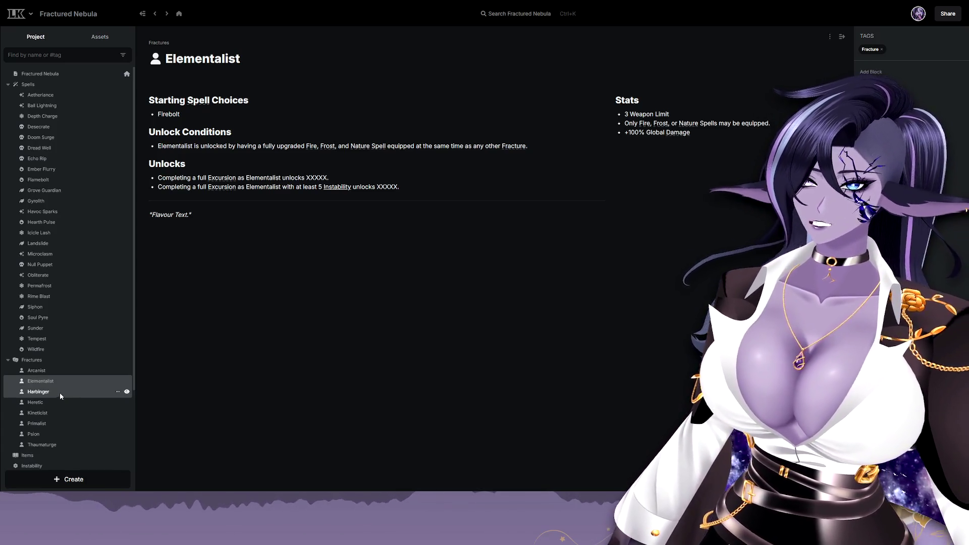
click(62, 393)
click(62, 405)
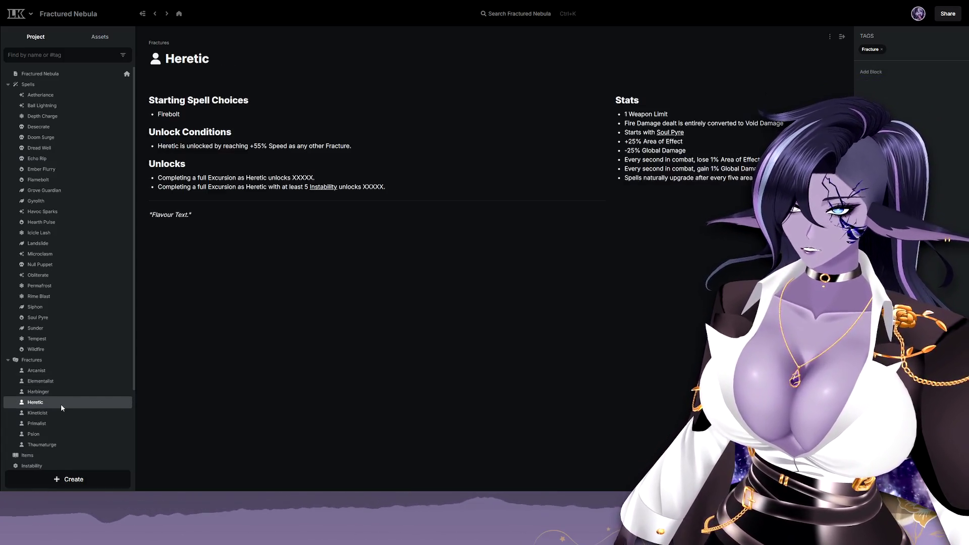
click(63, 416)
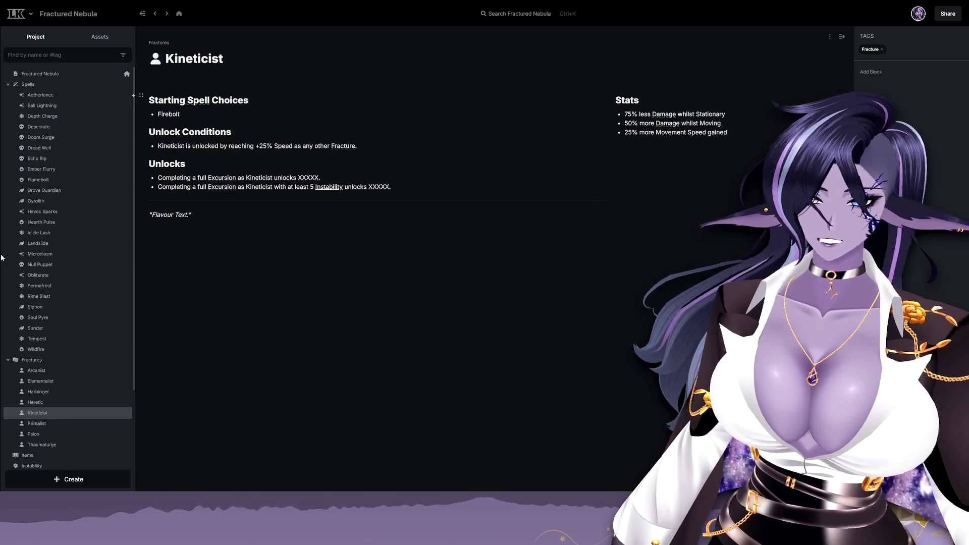
click(56, 372)
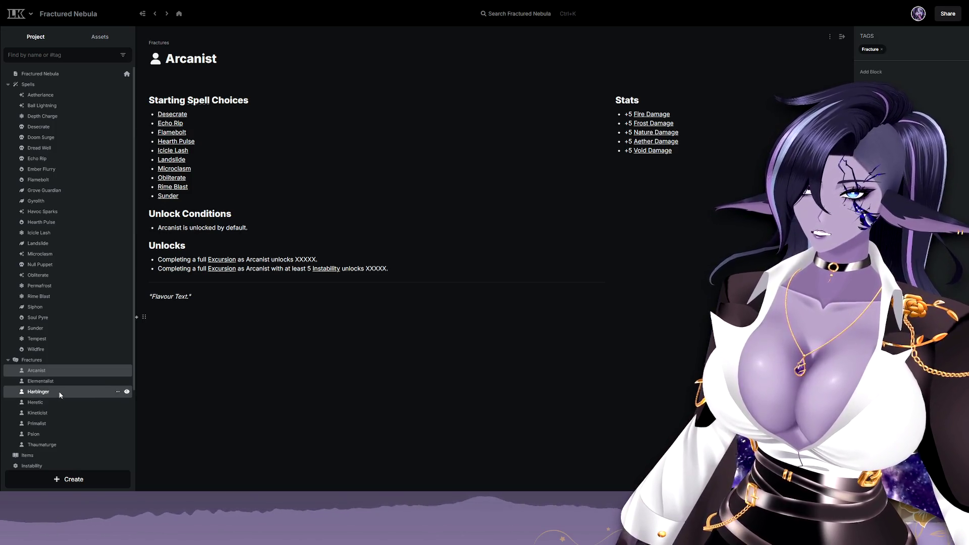
click(60, 413)
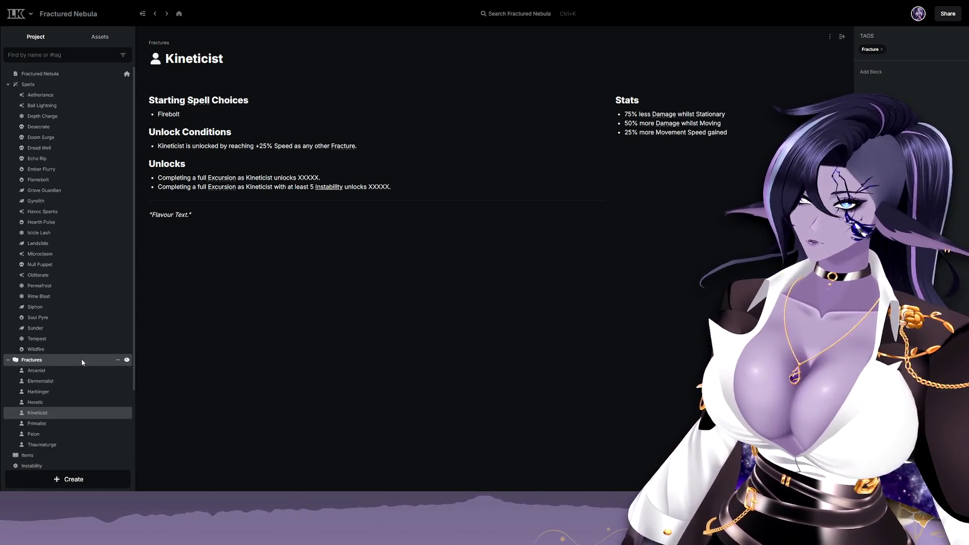
View the Fractures overview page, then the Aetherlance spell page.
click(82, 361)
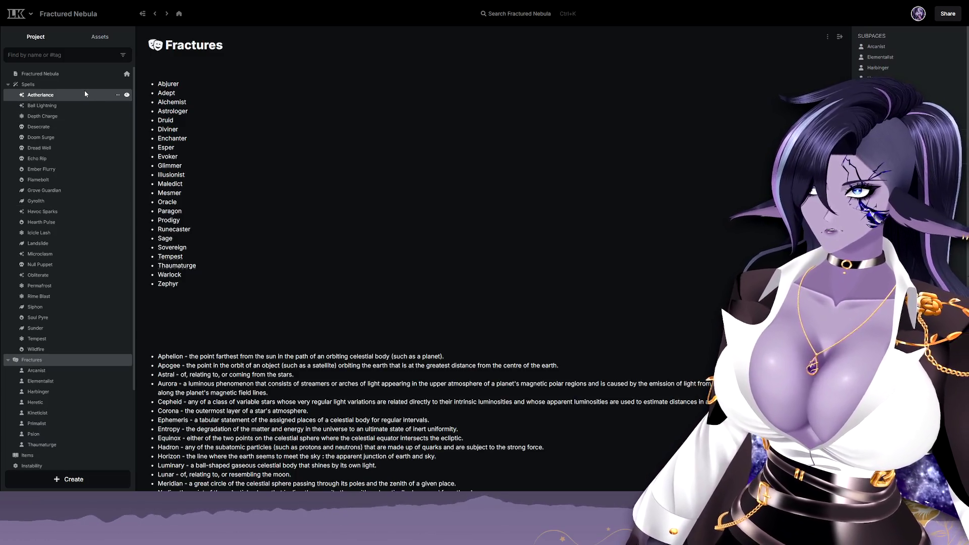
click(84, 96)
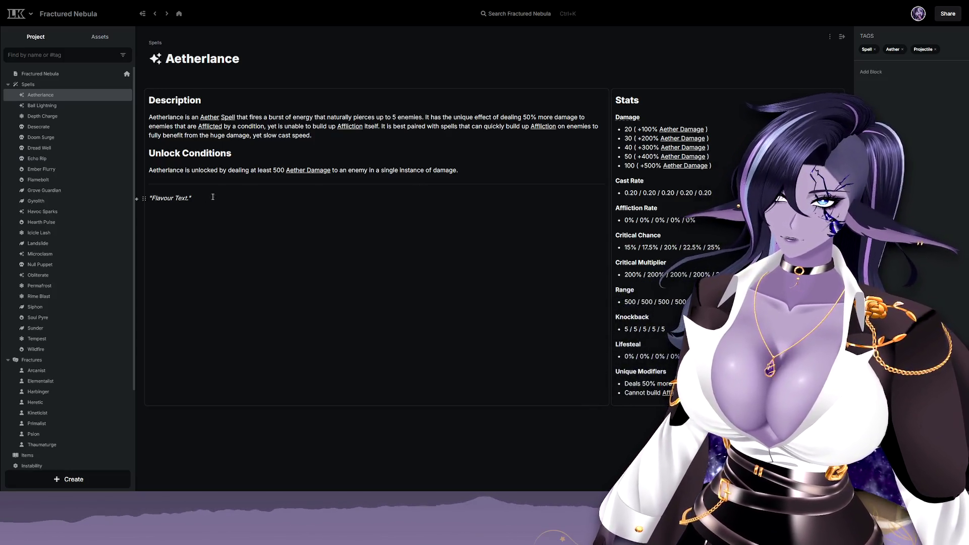
View the Arcanist fracture page with its spell choices and elemental damage stats.
click(58, 373)
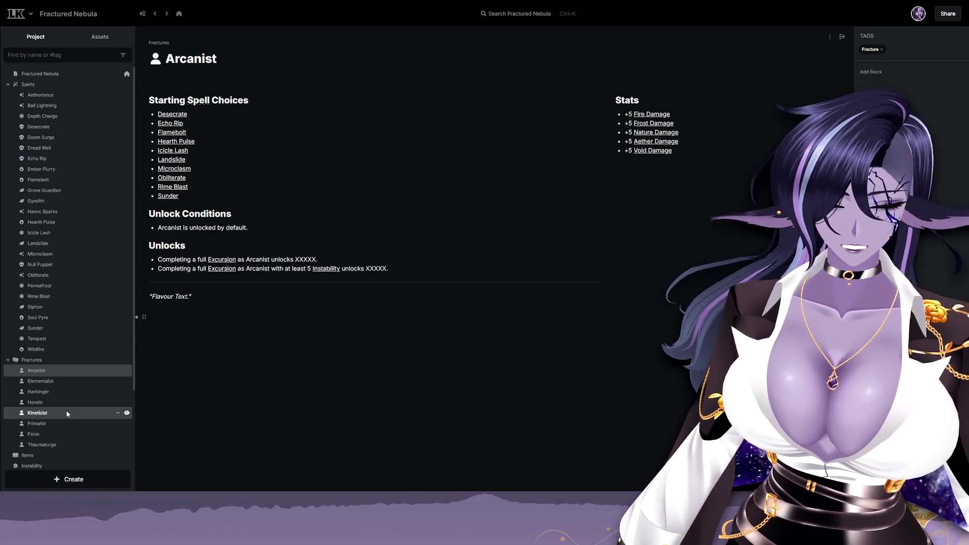
View the Kineticist fracture page with its movement-based stats.
click(66, 413)
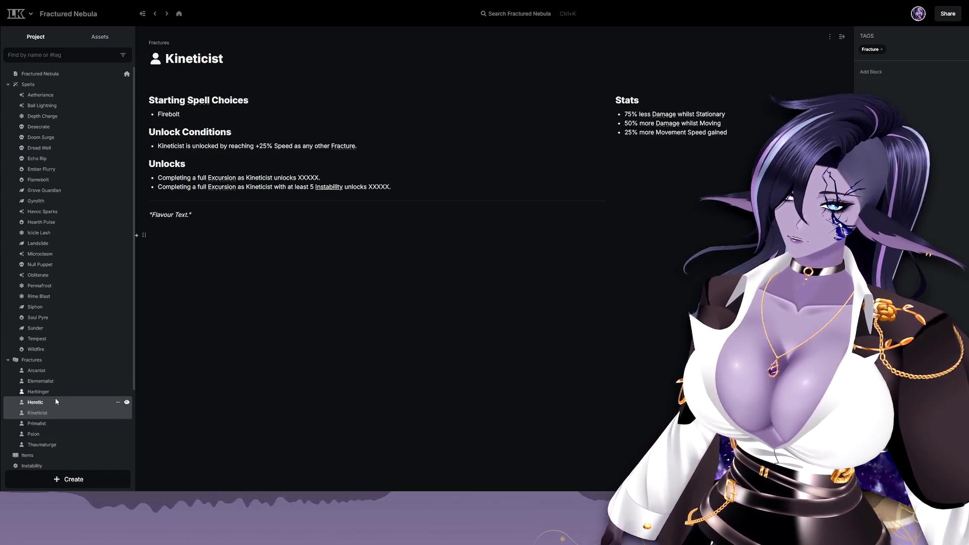
View the Heretic fracture page and its stats list.
click(56, 401)
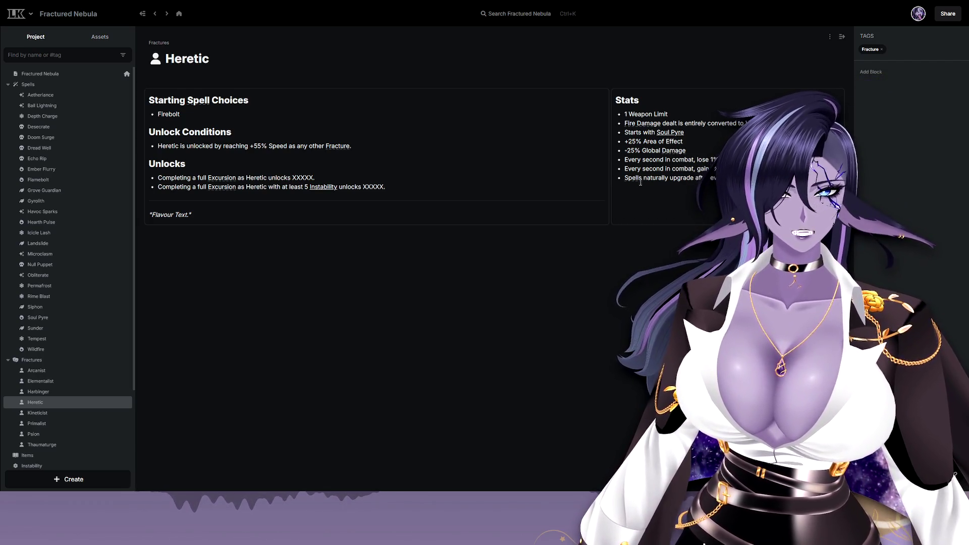
click(654, 132)
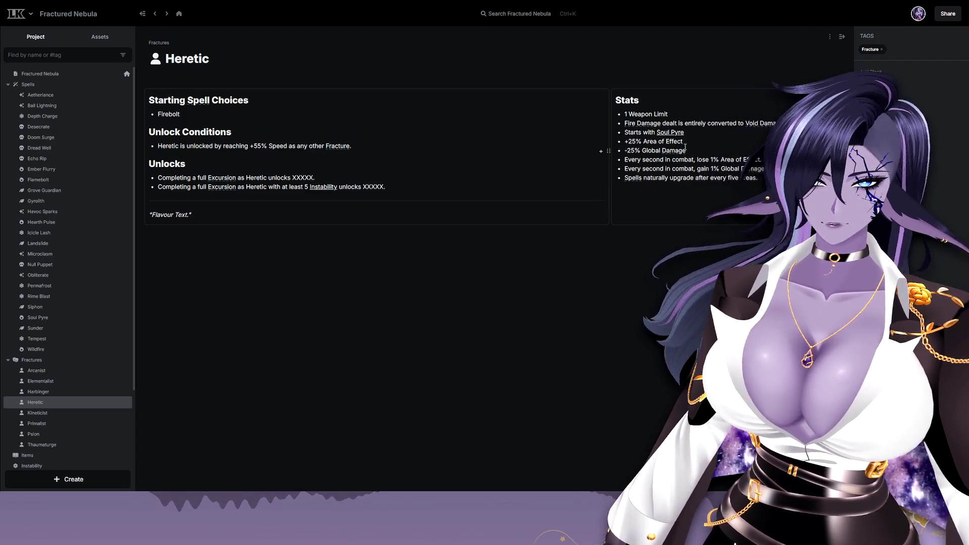
text(Lo)
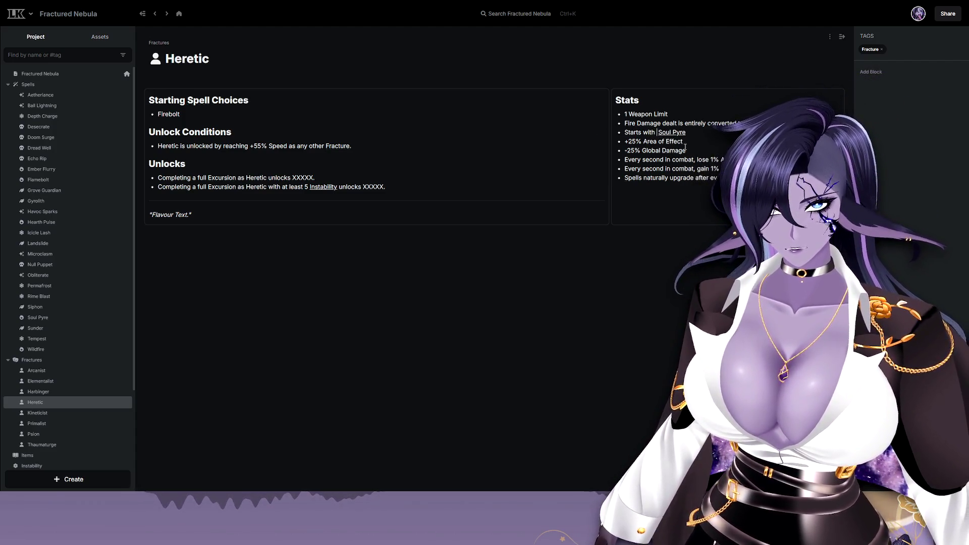
text(cked)
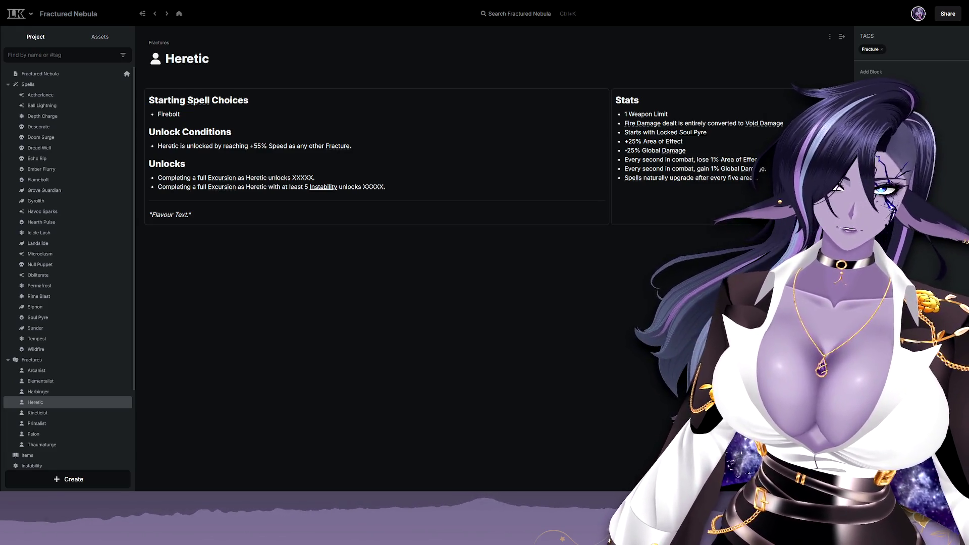
Select the word 'Weapon' in the Heretic Stats list for replacement.
double_click(636, 114)
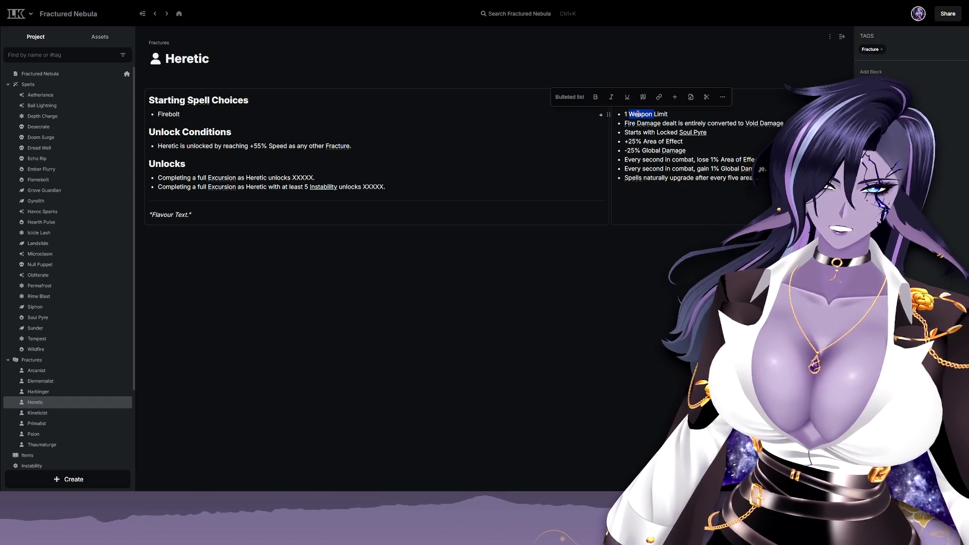
text(Spell)
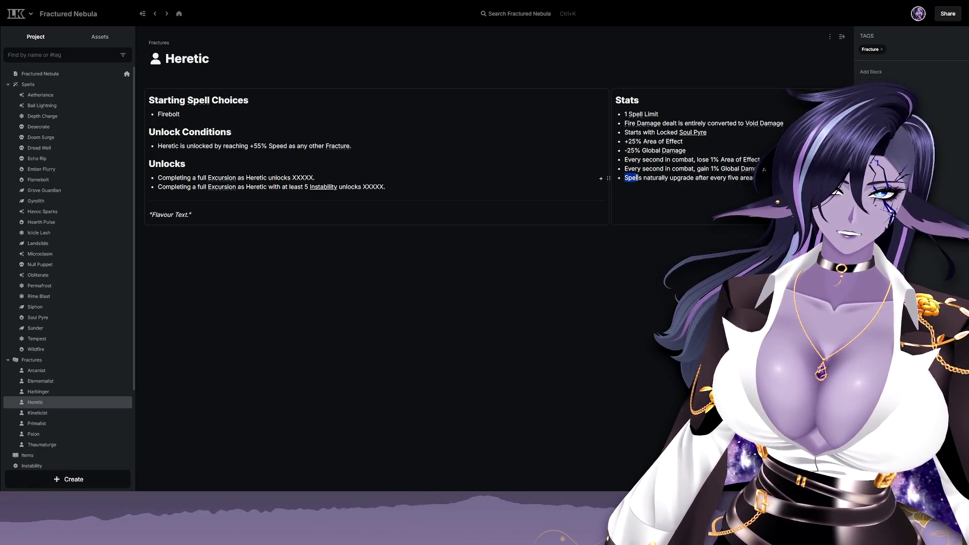
Select the end of the spell-upgrade bullet and leave the Stats list editor.
drag(732, 180, 744, 180)
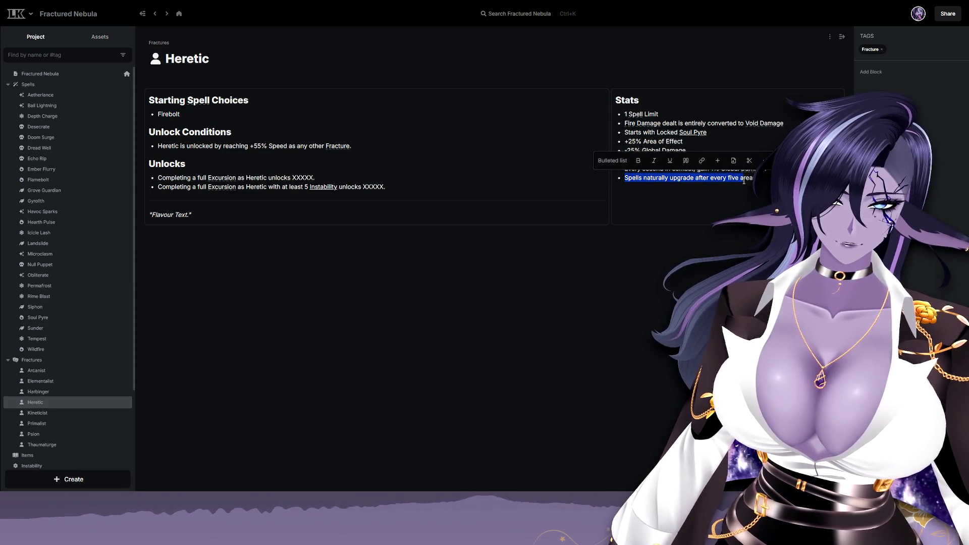
key(Escape)
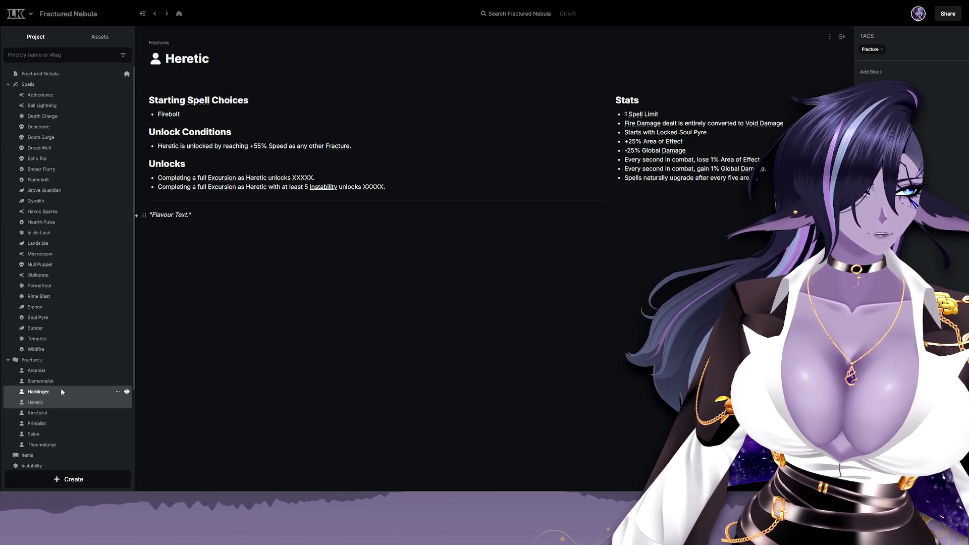
Show the Harbinger Fracture page, removing a stray word so its Stats stay unchanged.
click(61, 389)
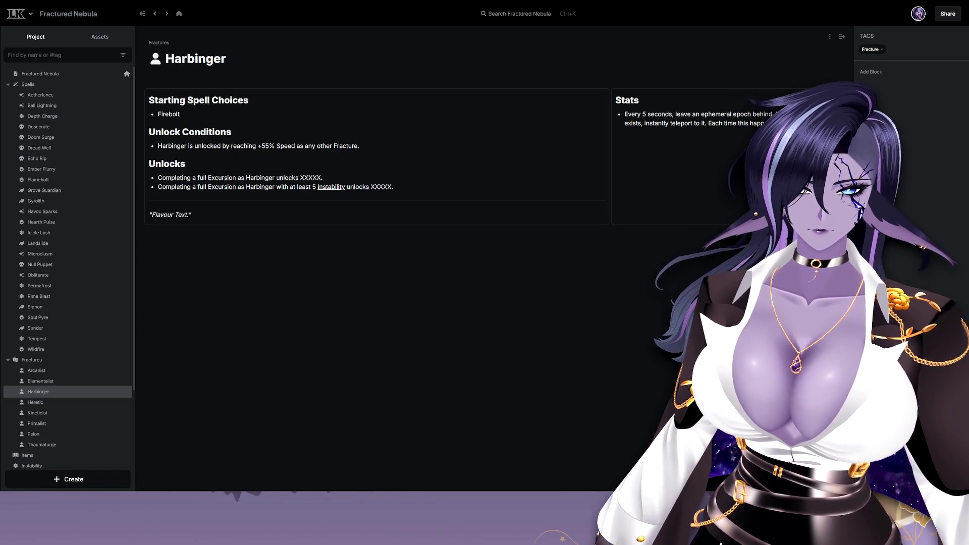
text(RaSpeed.Ratepeed.)
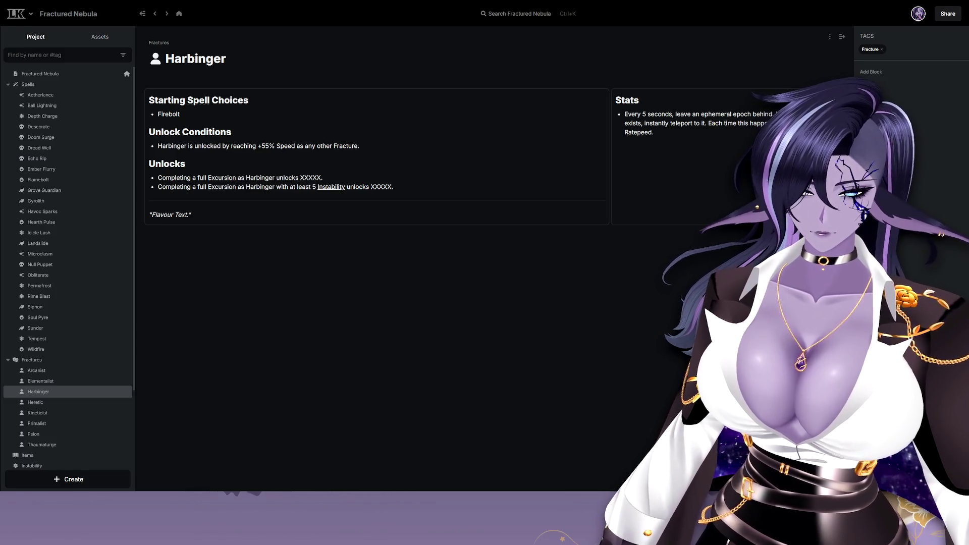
key(BackSpace)
key(BackSpace)
key(BackSpace)
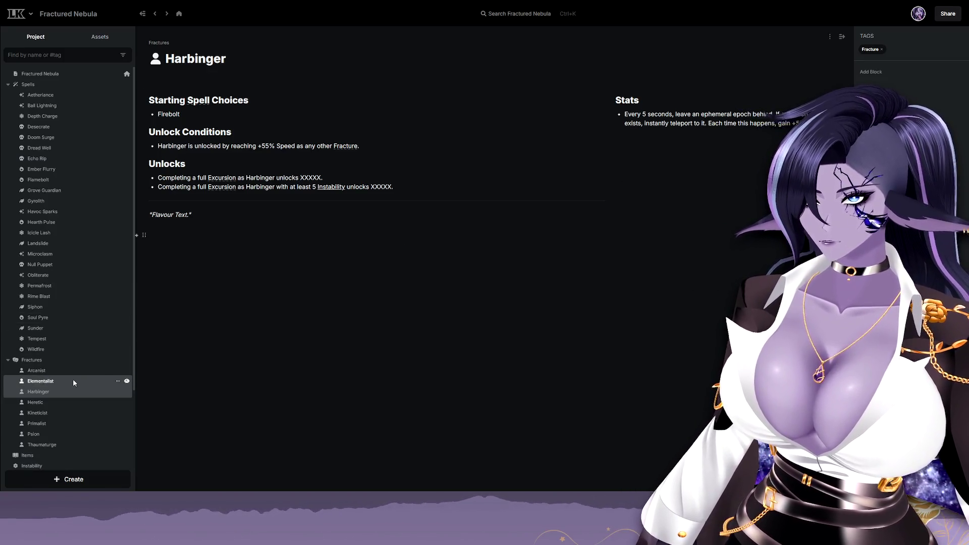
On the Elementalist page, replace 'Weapon' so the first Stats bullet reads '3 Spell Limit'.
click(74, 383)
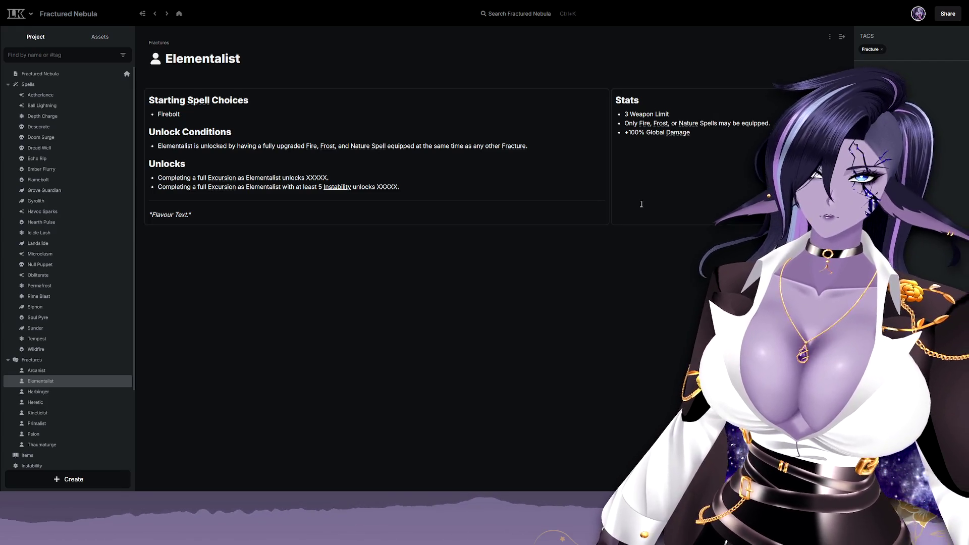
double_click(639, 114)
text(Spell)
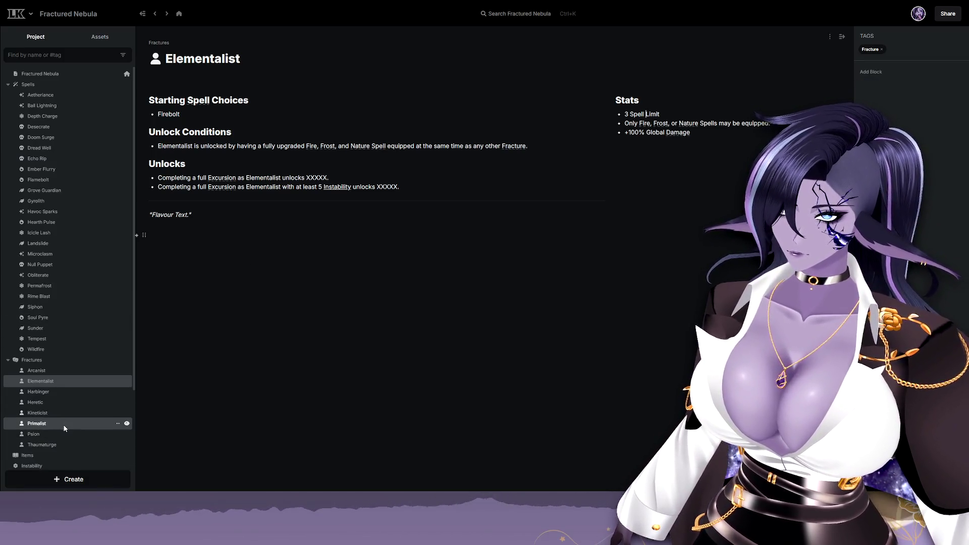
On the Primalist page, change Stats to '2 Spell Limit' and '+100% Cast Rate'.
click(66, 424)
double_click(650, 114)
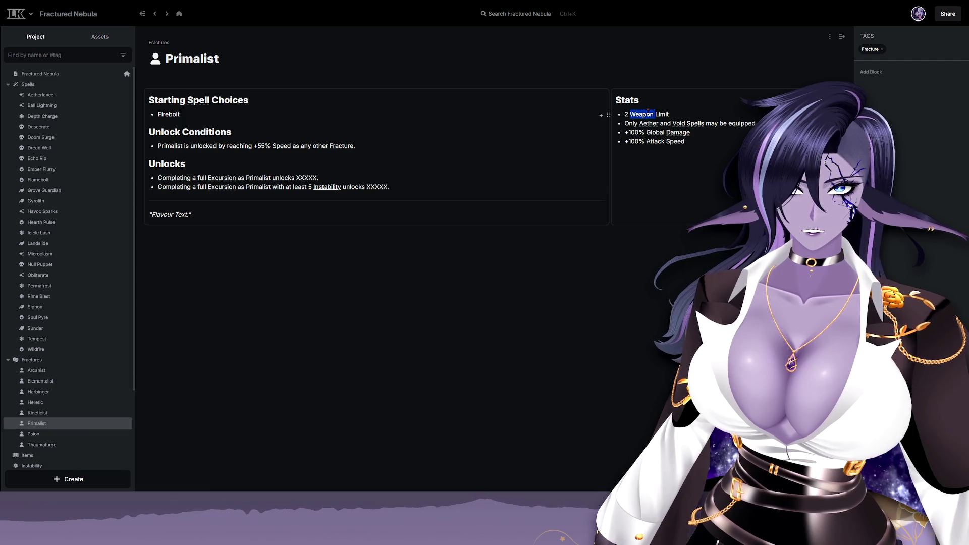
text(Spell)
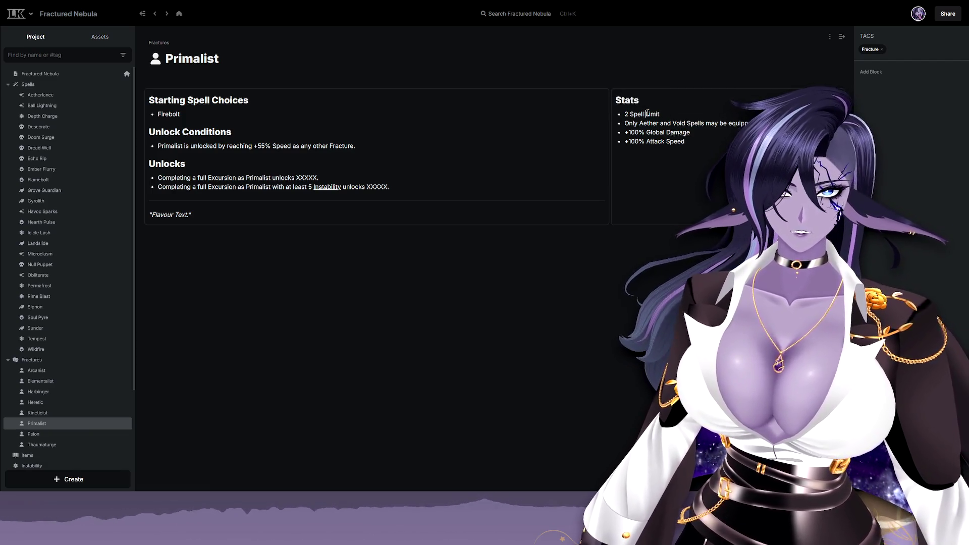
double_click(656, 141)
text(Cast)
key(ctrl+shift+Right)
text(Rate)
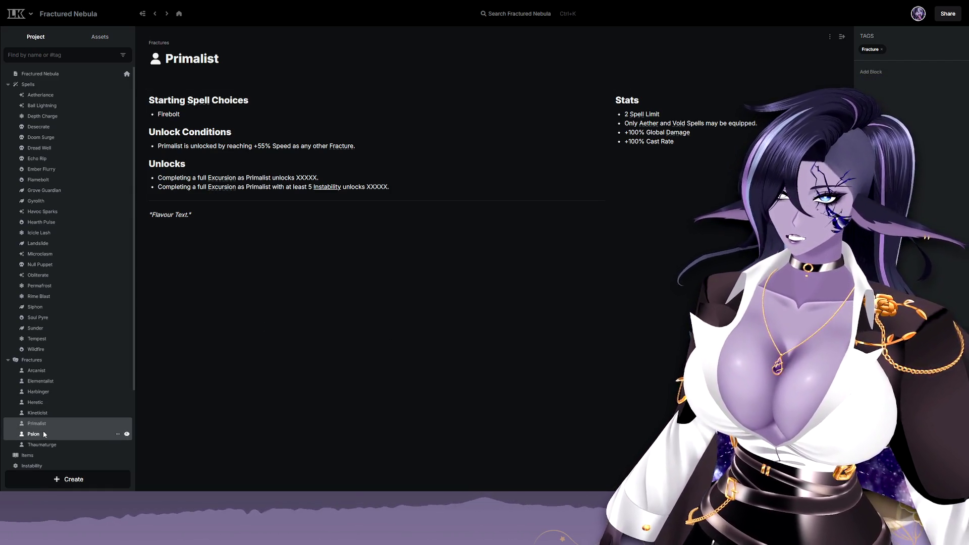
Glance at the Psion Fracture page, then show the Aetherlance spell page.
click(43, 434)
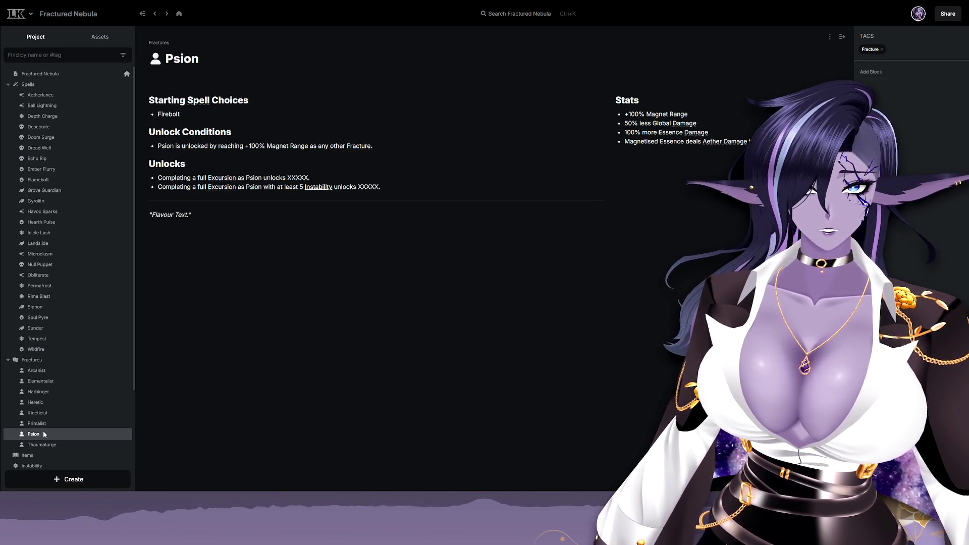
click(69, 95)
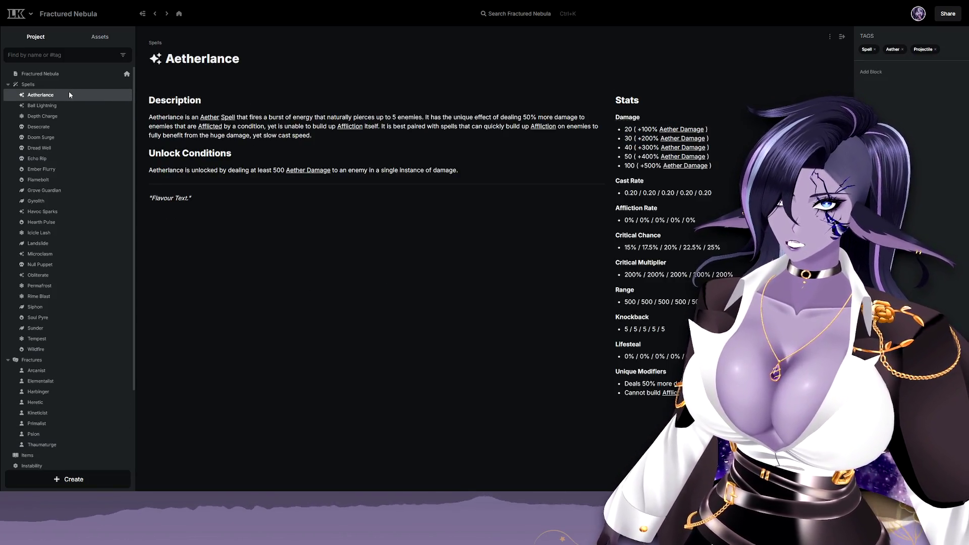
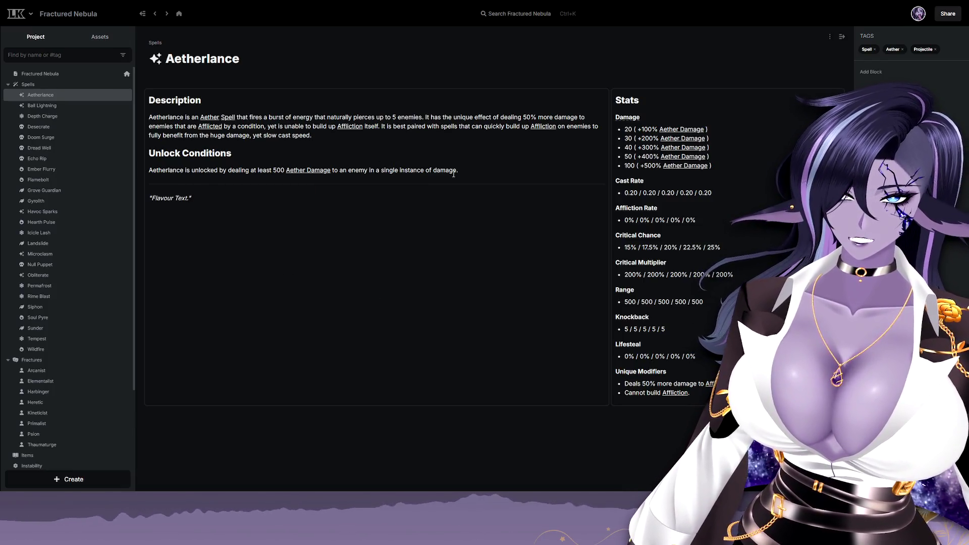
Browse the Ball Lightning and Depth Charge spell pages, then land on the Arcanist fracture page.
click(50, 106)
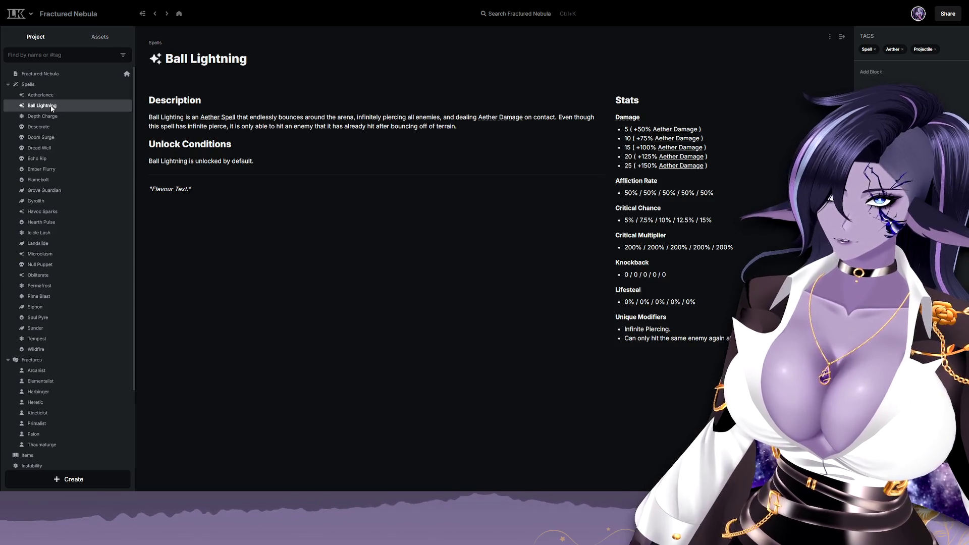
click(53, 116)
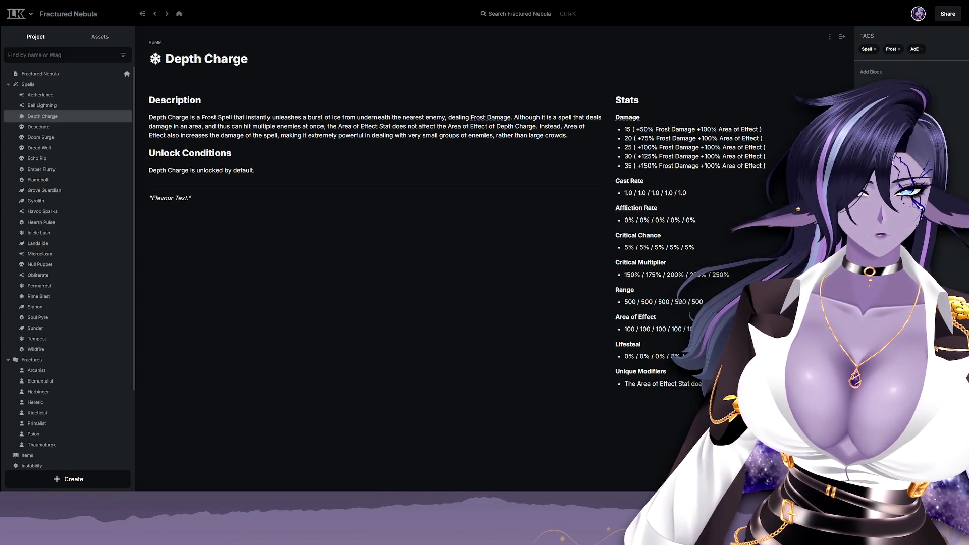
click(62, 370)
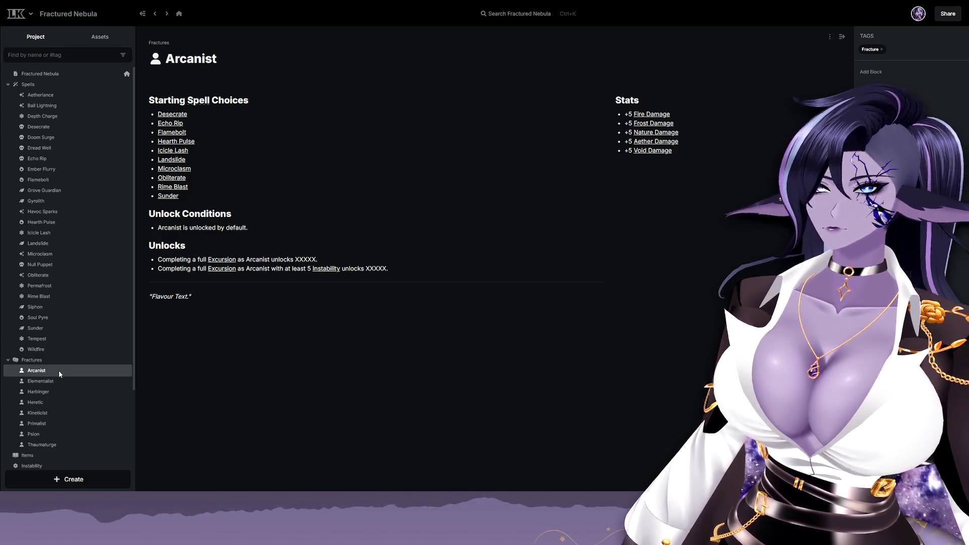
Browse the Elementalist, Harbinger, Heretic, Psion and Thaumaturge fracture pages in turn.
click(57, 380)
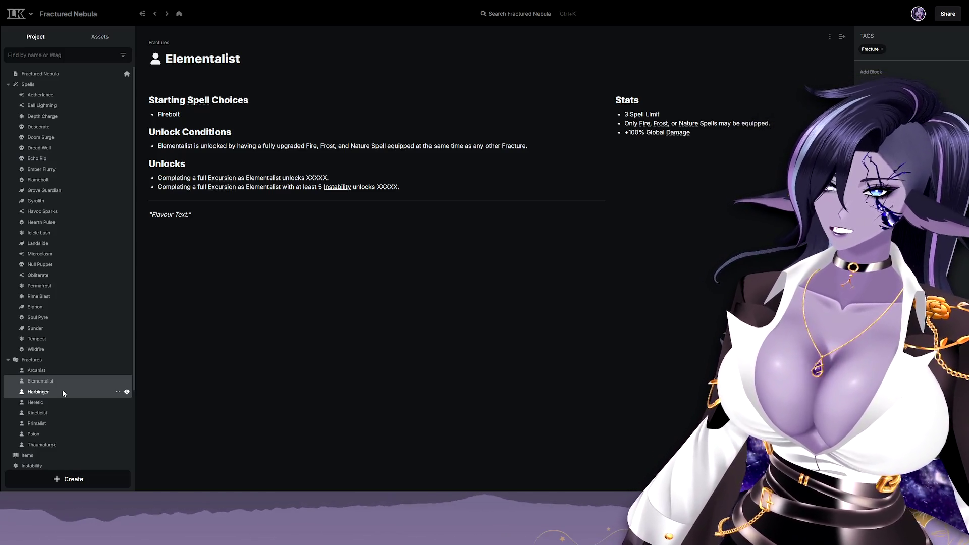
click(60, 392)
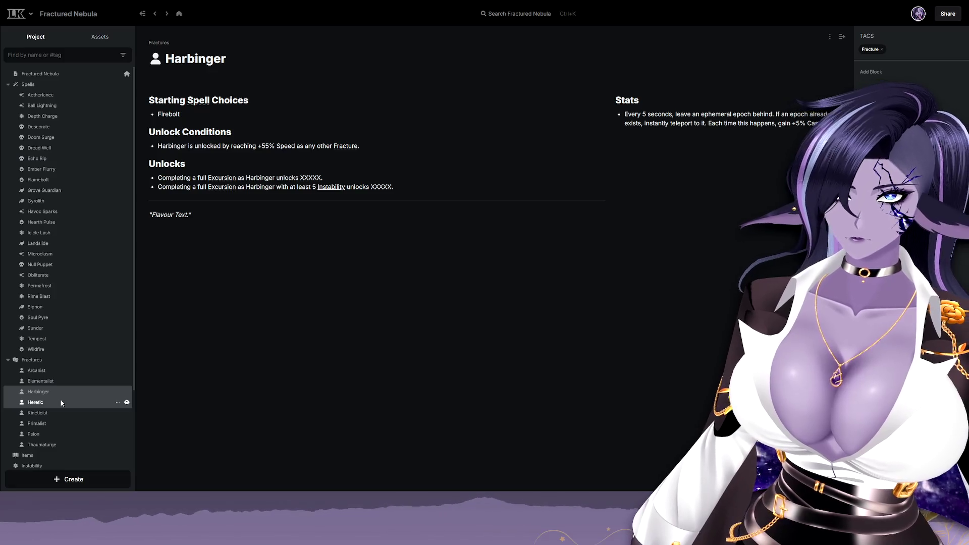
click(61, 403)
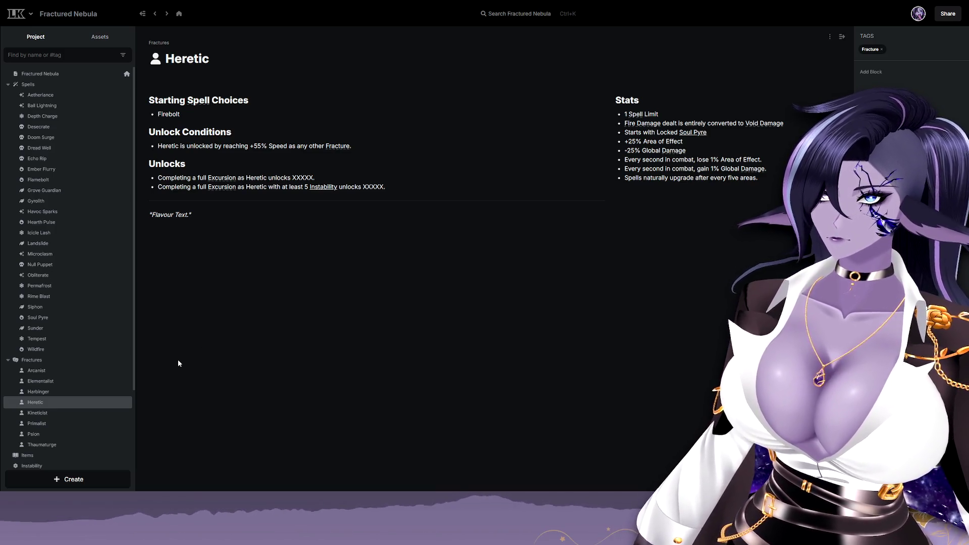
click(52, 434)
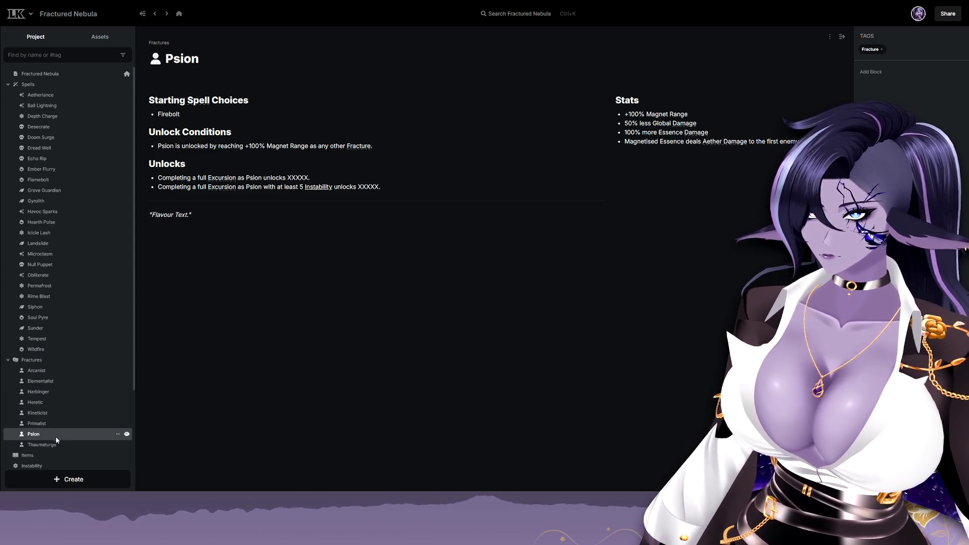
click(56, 445)
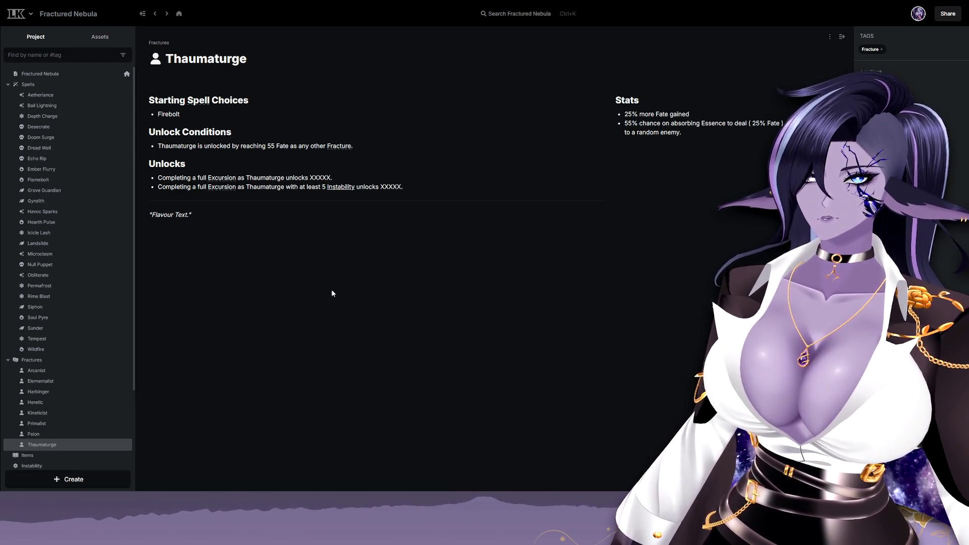
scroll(94, 378, down, 3)
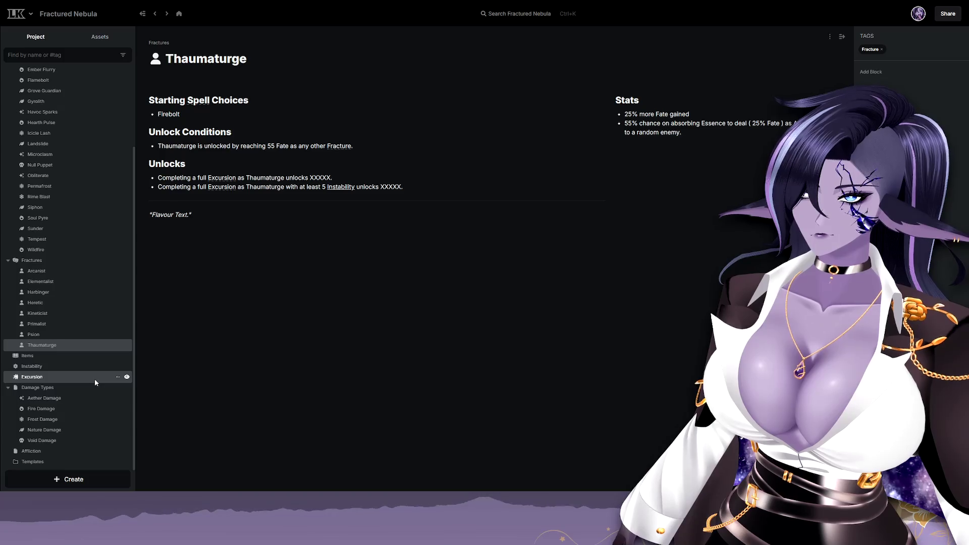
scroll(94, 378, up, 3)
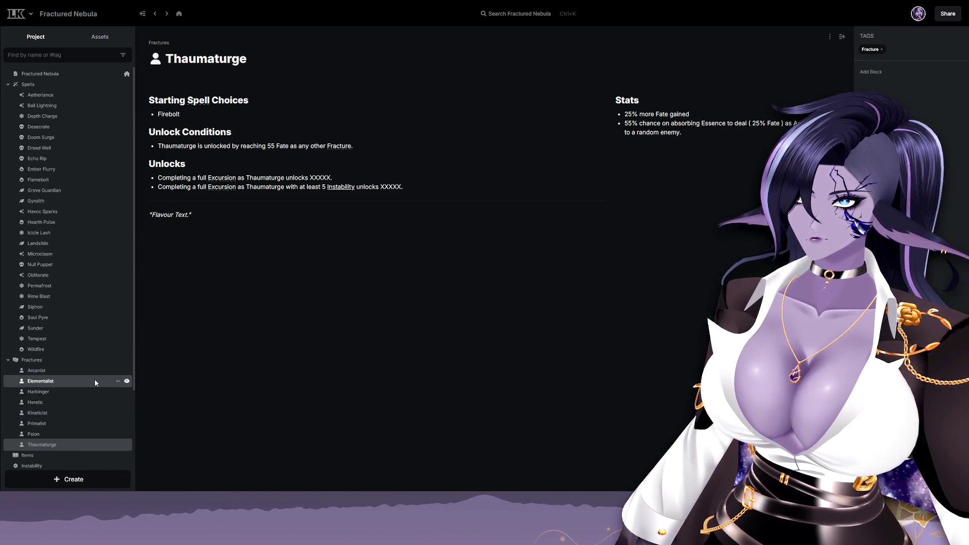
Collapse the Spells folder and create a new top-level page titled Stats.
click(9, 84)
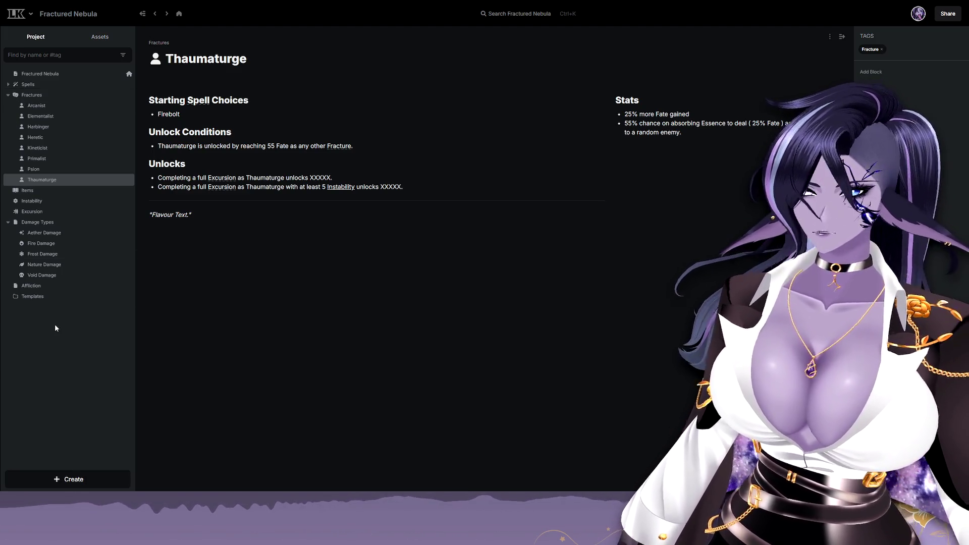
right_click(55, 327)
click(67, 333)
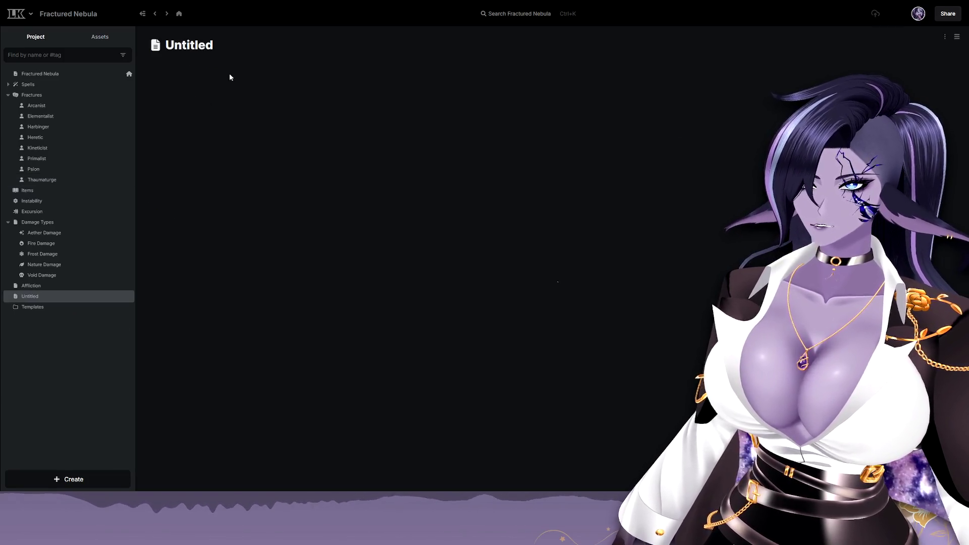
click(194, 44)
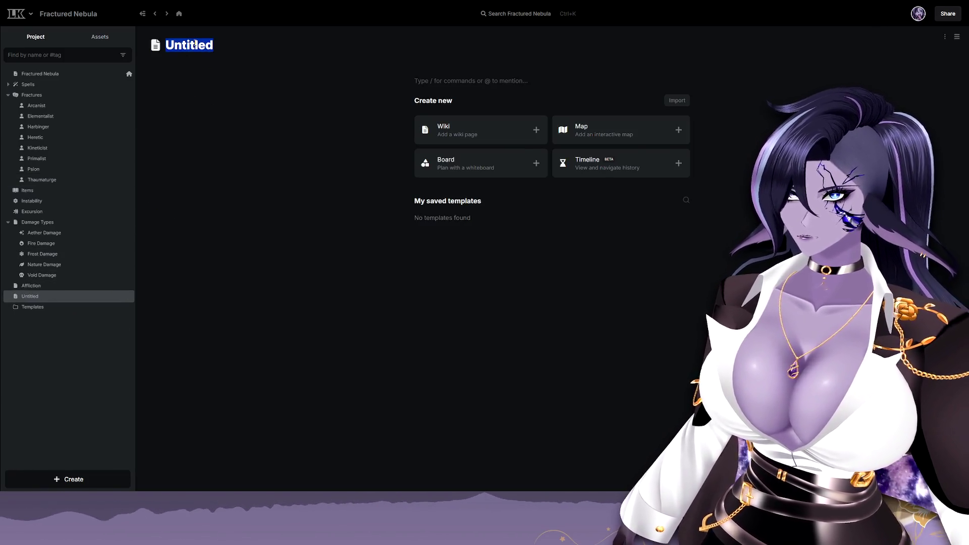
text(Stats)
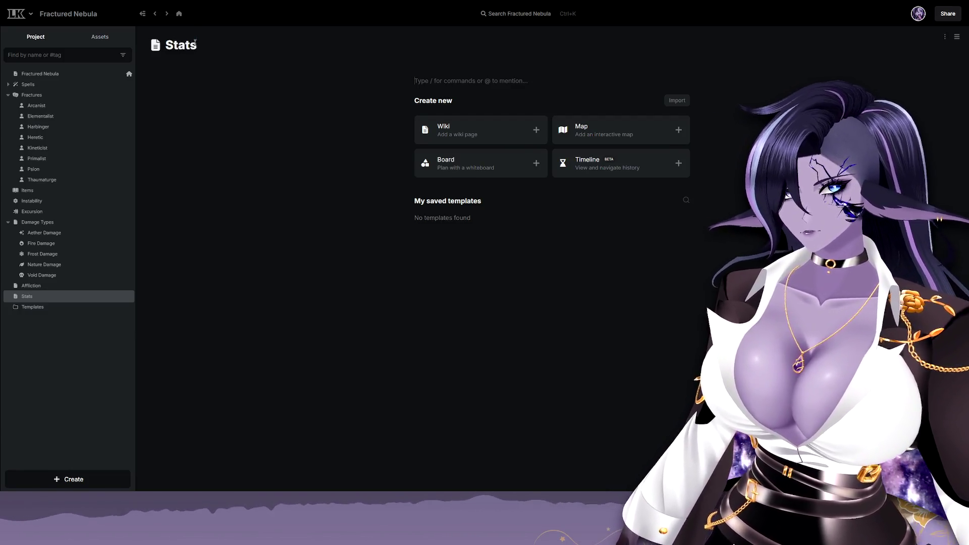
Set the Stats page's sidebar default to Open in its page settings.
click(944, 36)
click(955, 51)
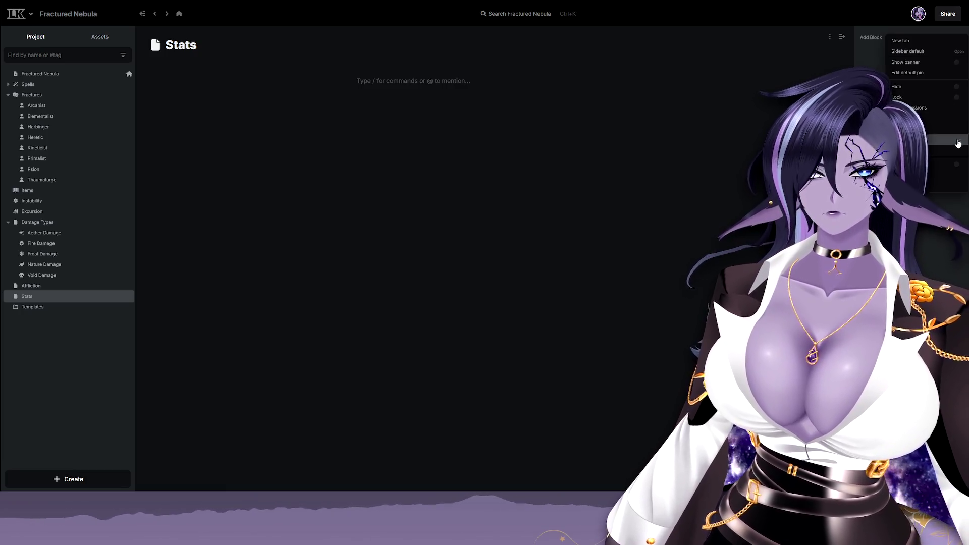
Make the Stats page full width and dismiss the page settings.
click(958, 165)
click(935, 278)
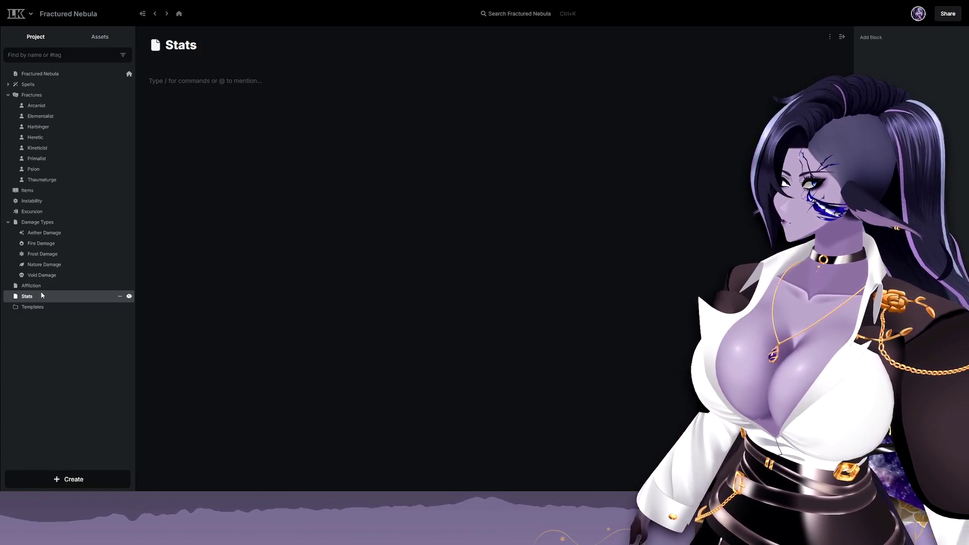
mouse_move(68, 296)
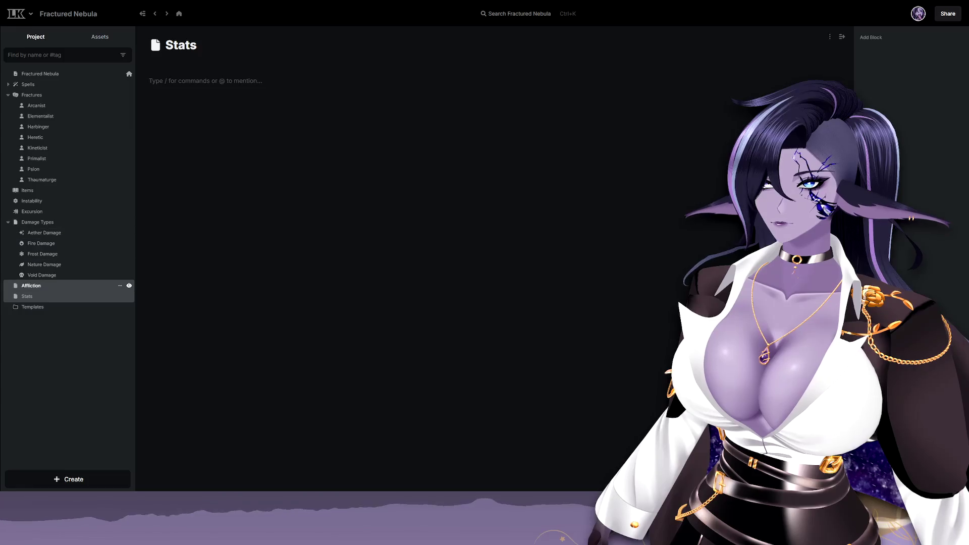
Create a new blank sub-page under Stats.
right_click(77, 297)
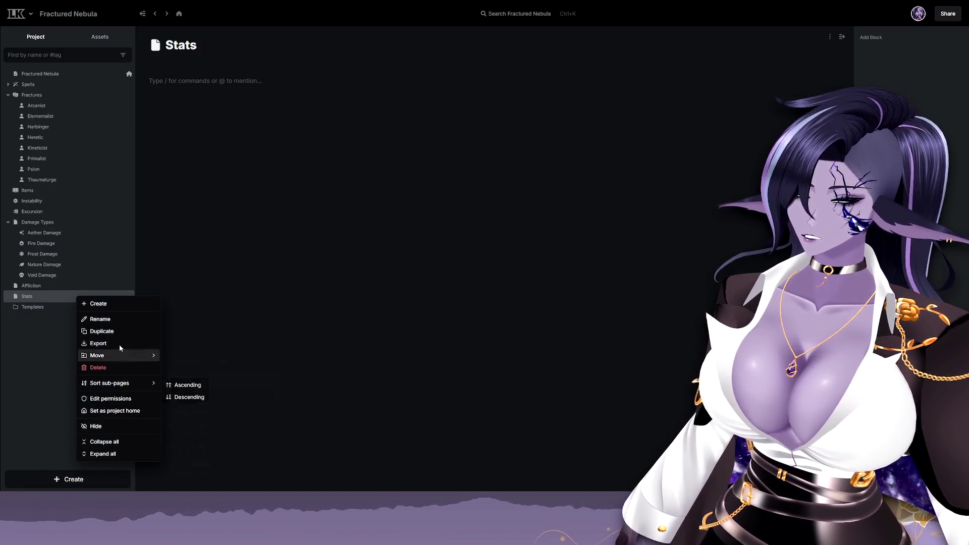
click(114, 303)
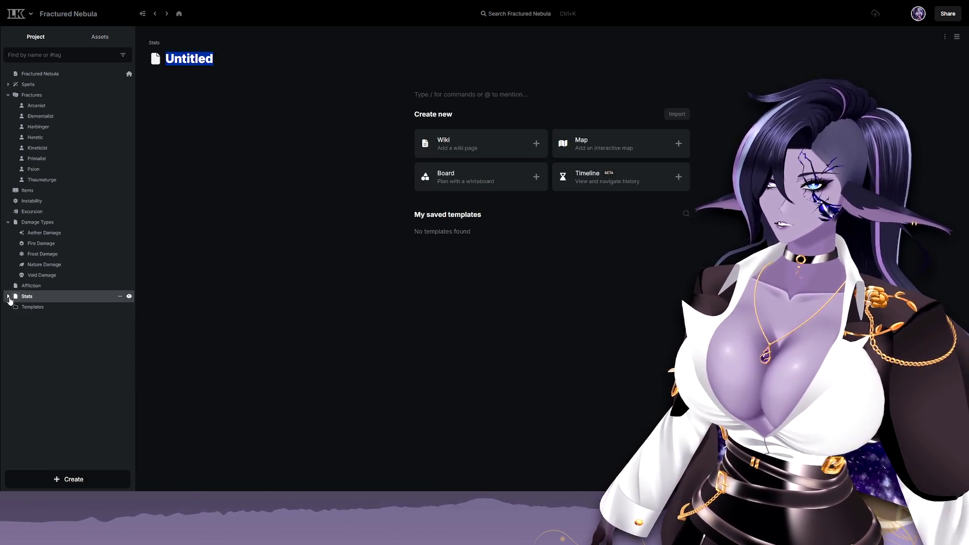
click(529, 149)
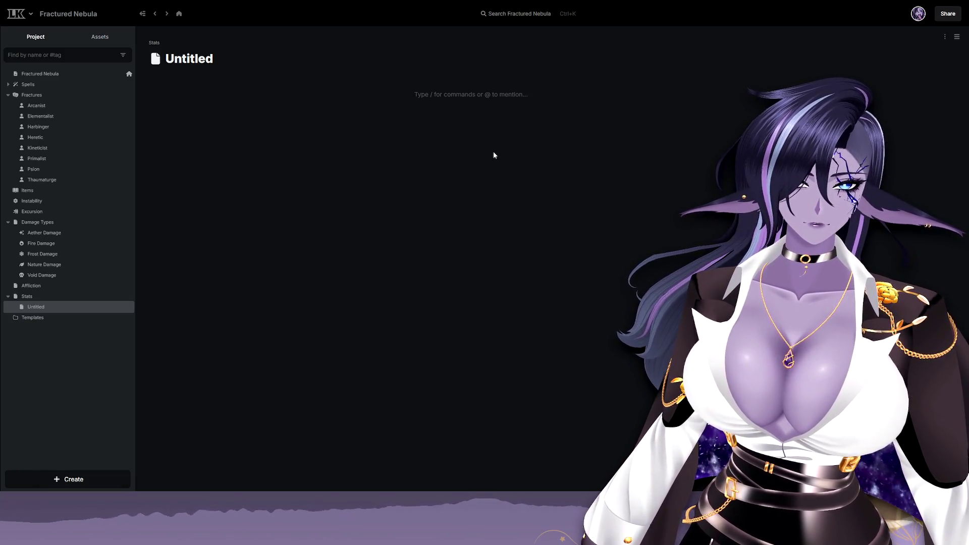
Set the new sub-page's content to full width in its page settings.
click(944, 37)
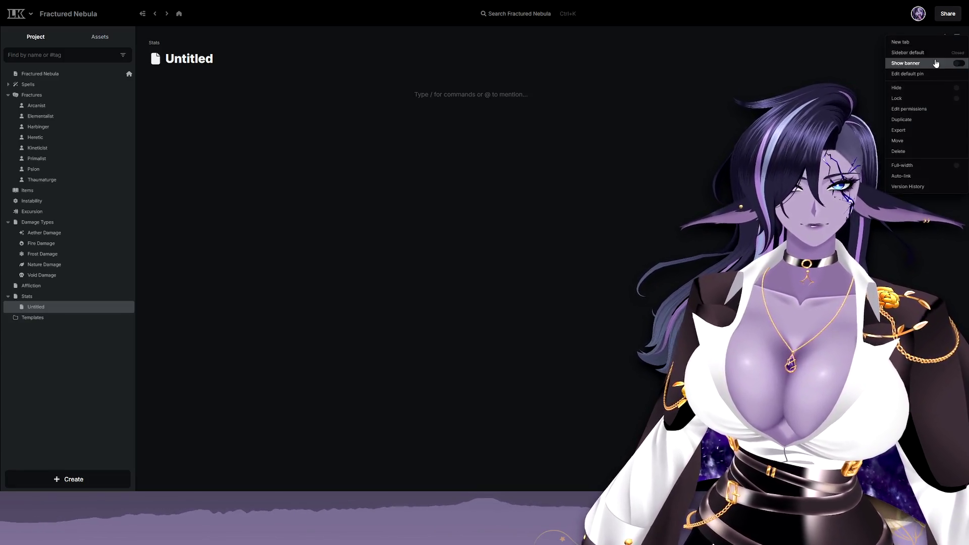
click(908, 53)
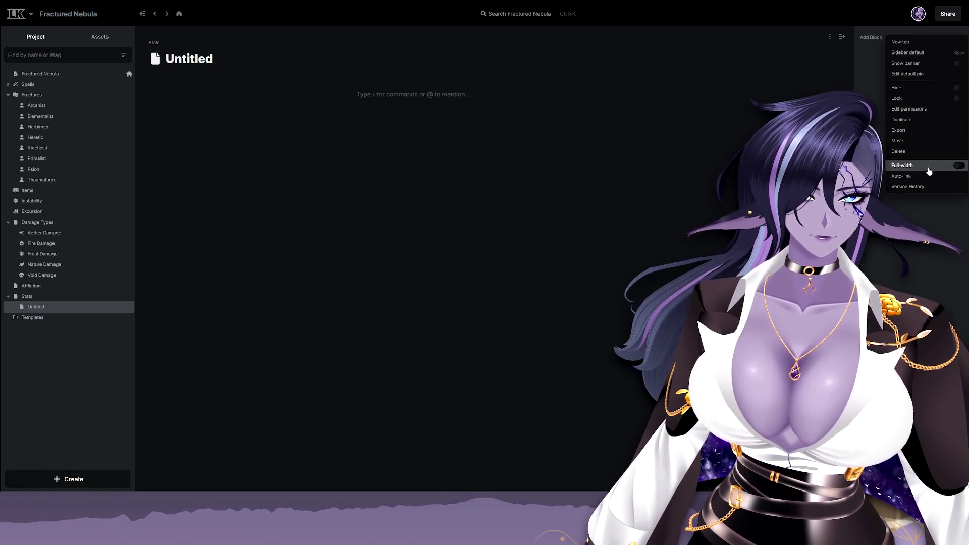
click(912, 166)
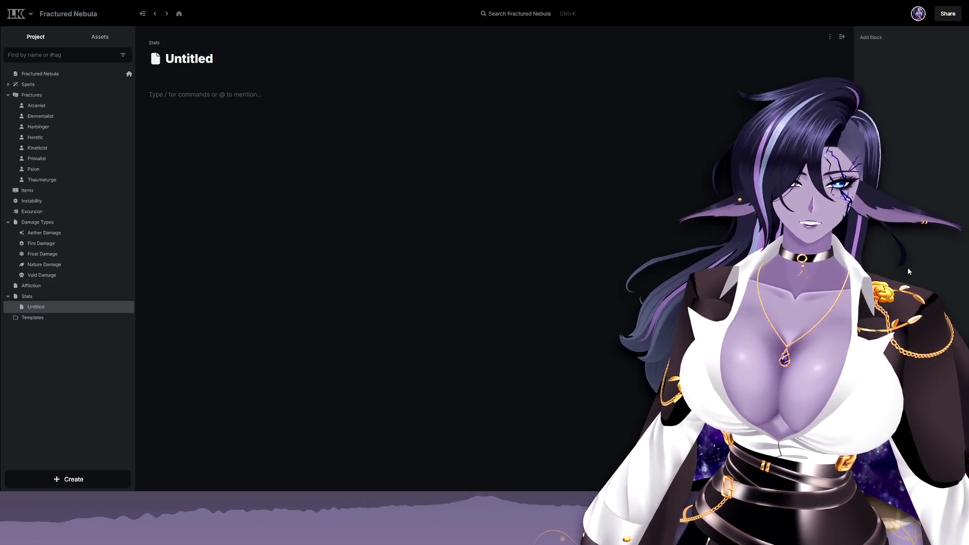
Name the sub-page Global Damage and give it a wand icon.
double_click(189, 58)
text(Global Damage)
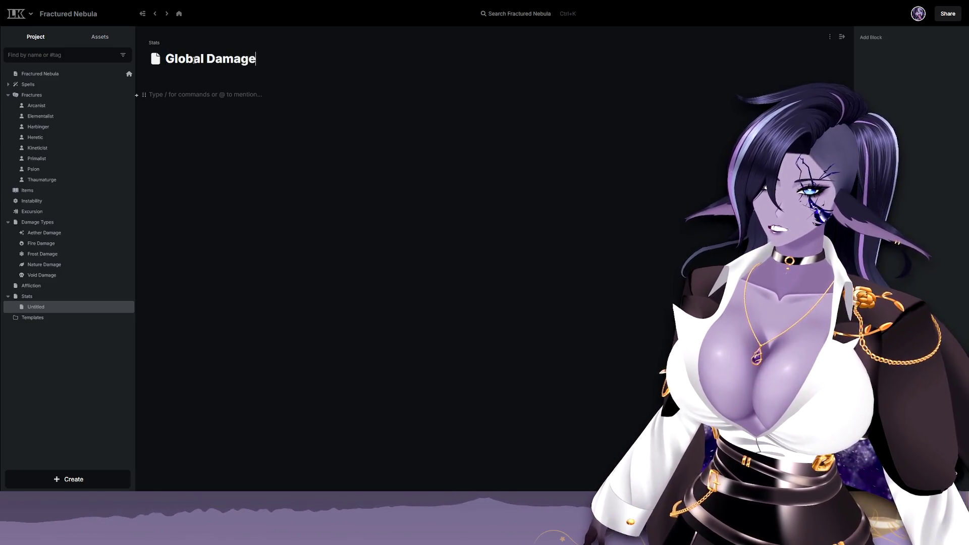
key(Return)
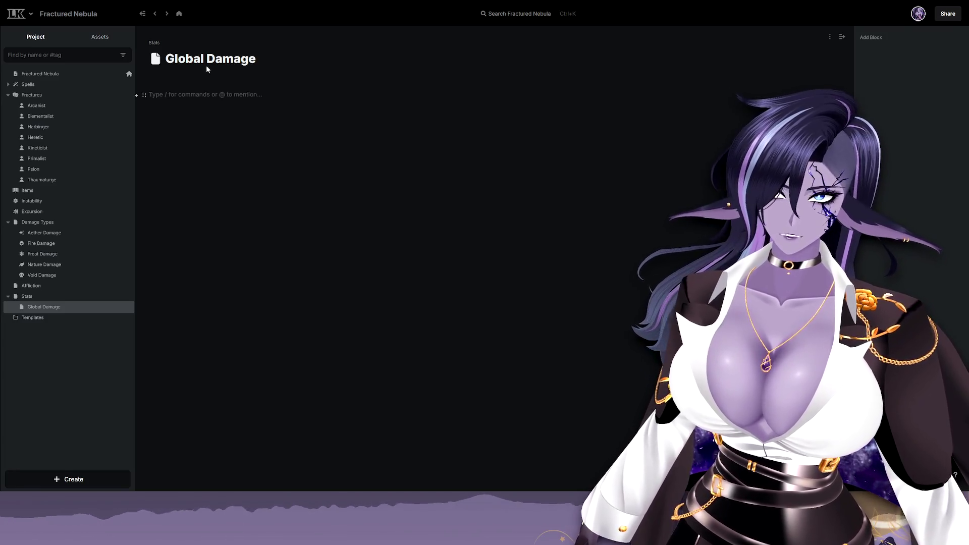
click(153, 58)
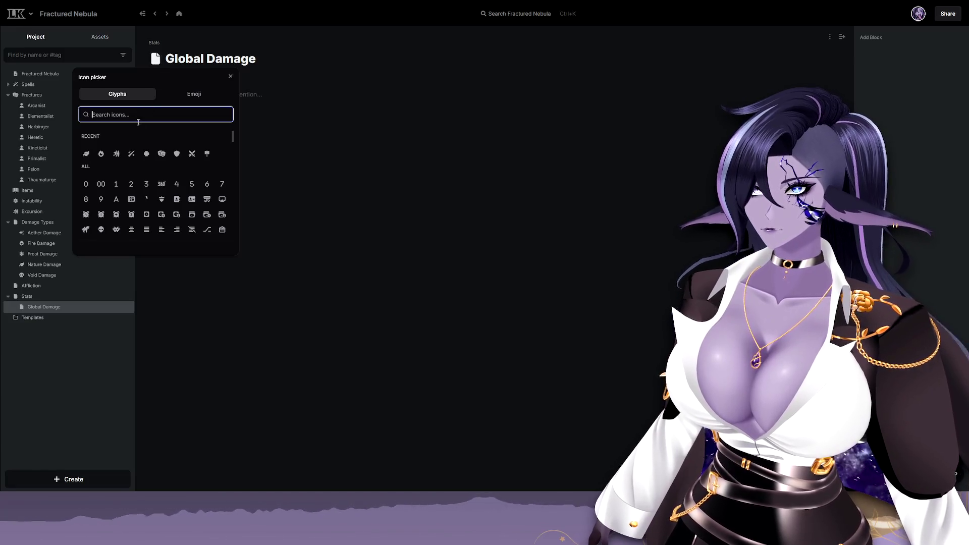
click(131, 153)
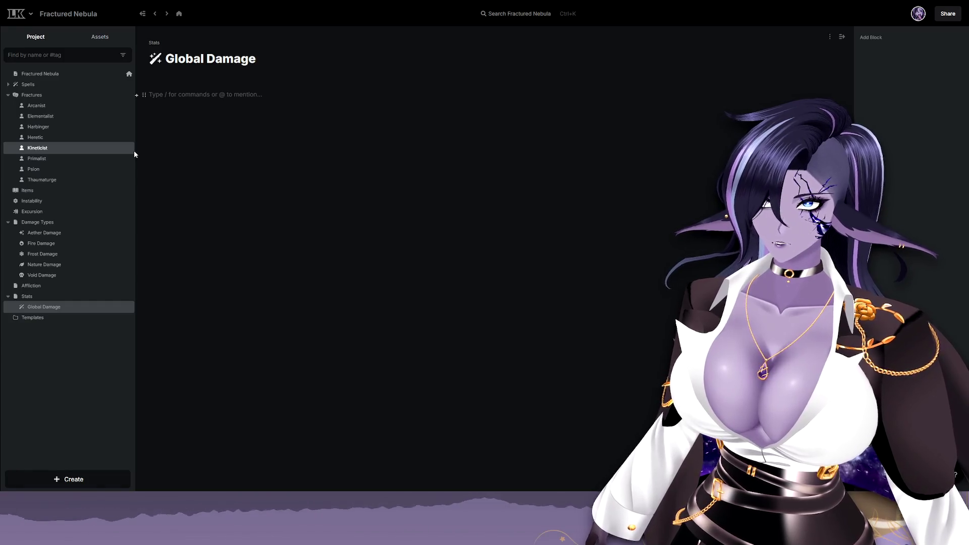
click(155, 60)
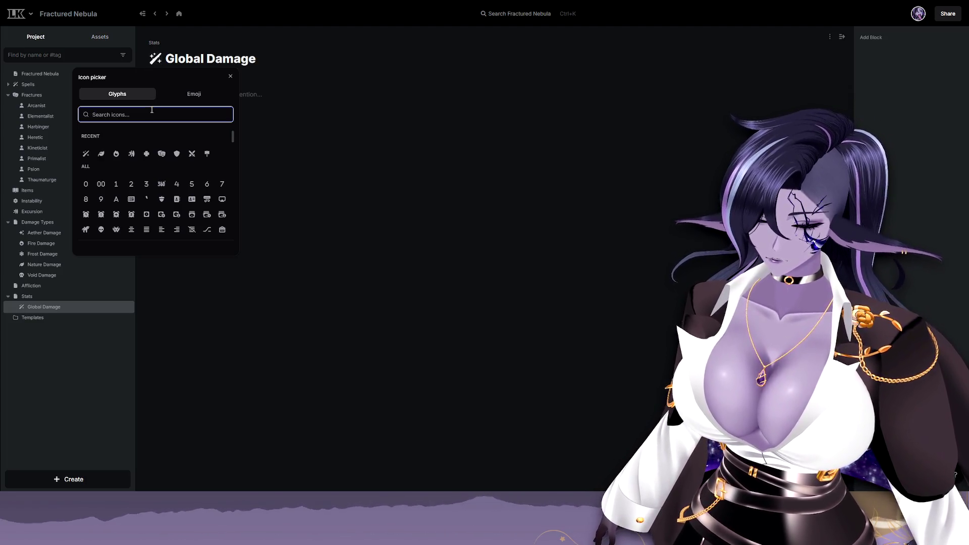
text(note)
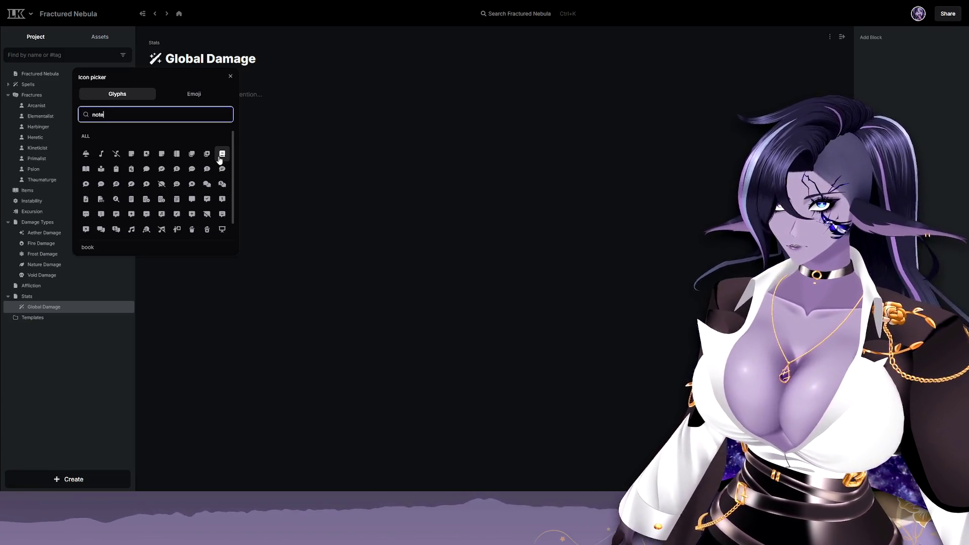
Swap the Global Damage page icon to the notebook glyph.
click(221, 154)
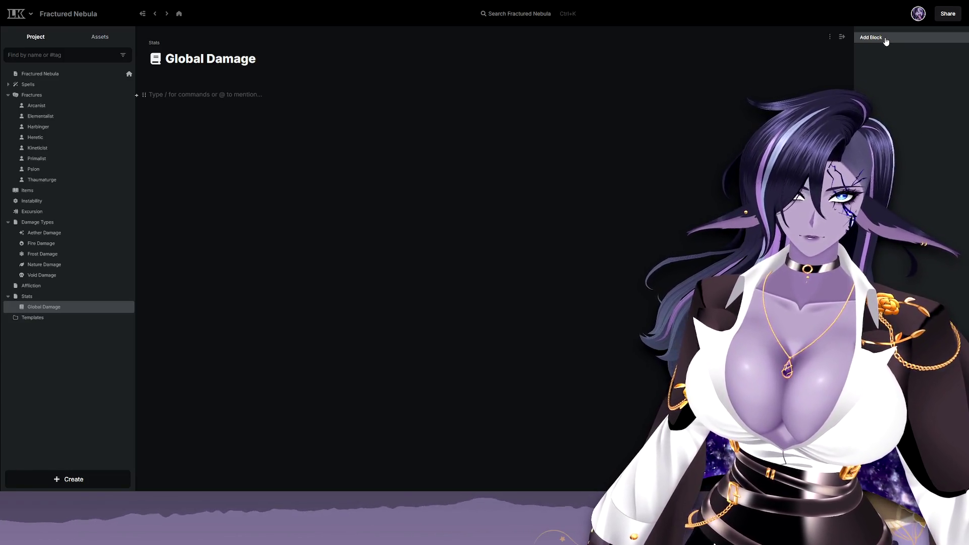
Add a Tags block to Global Damage and apply a new Stat tag.
click(886, 41)
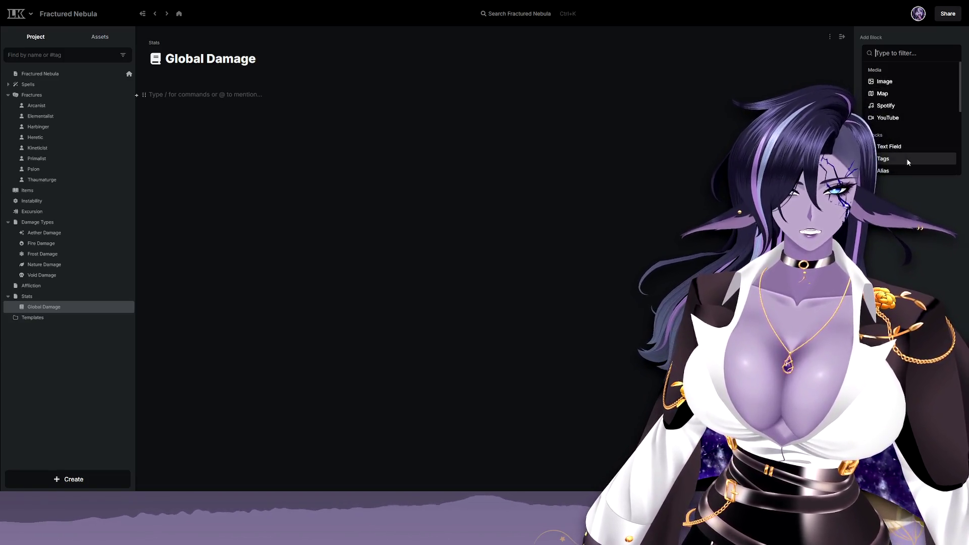
click(907, 160)
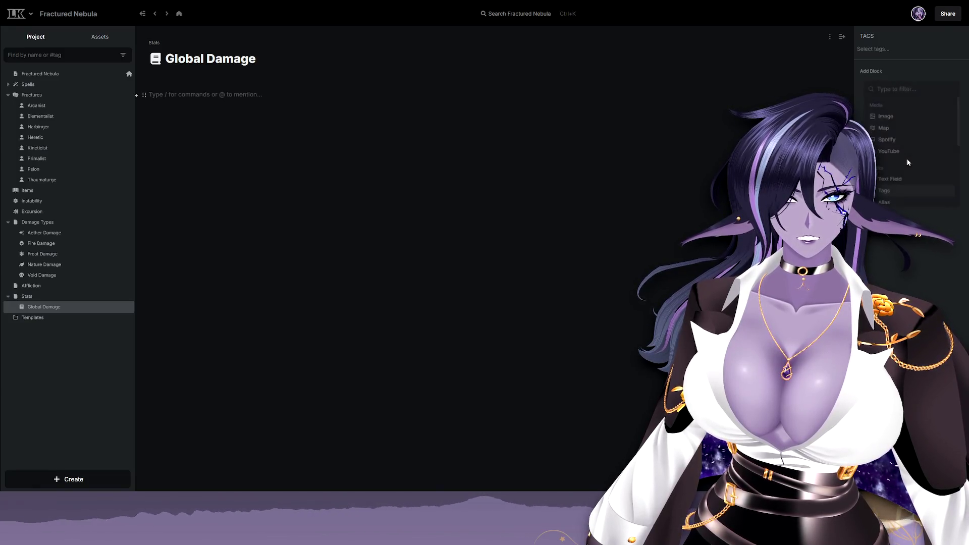
click(892, 48)
text(St)
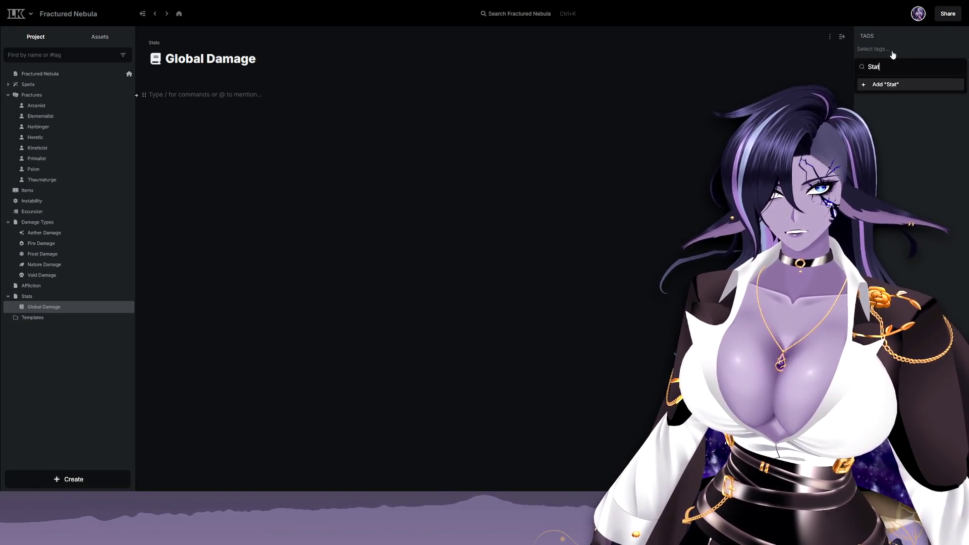
text(at)
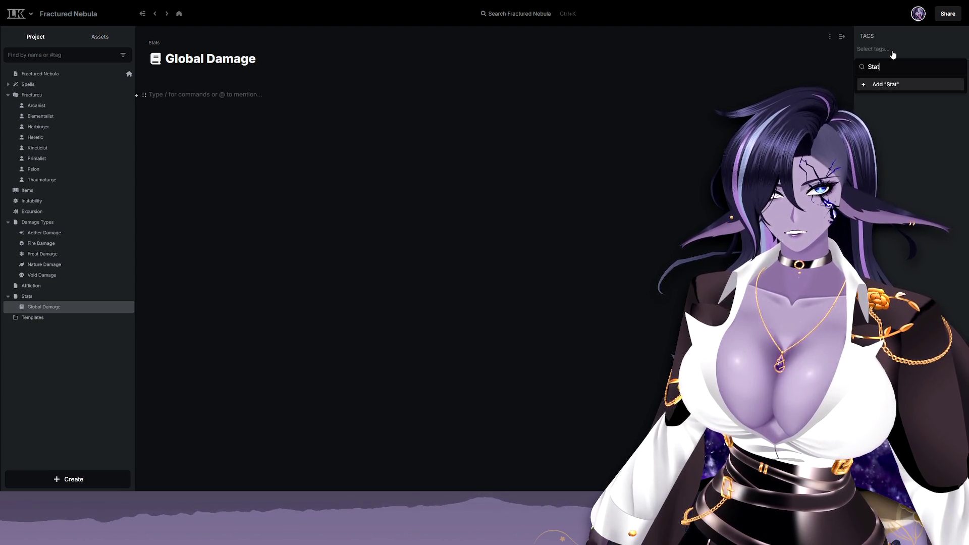
key(Return)
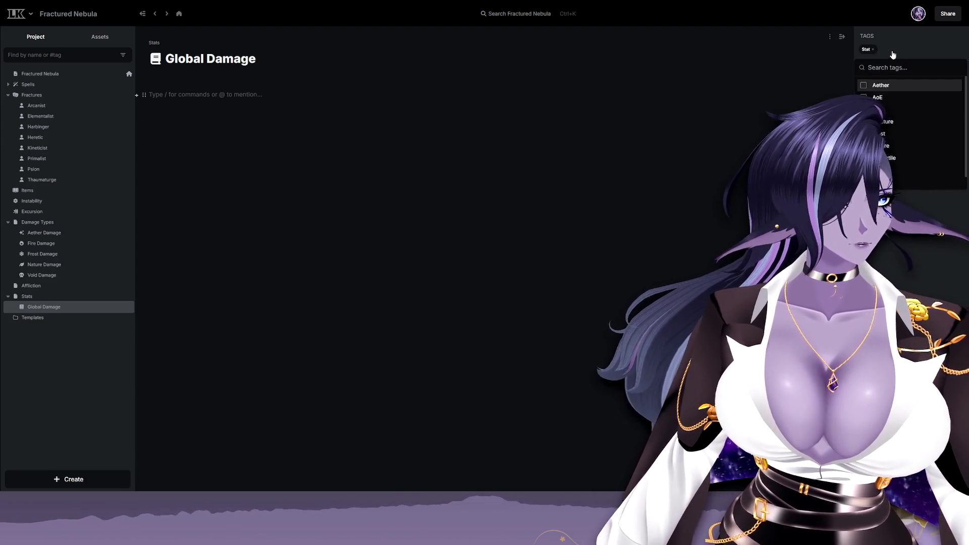
key(Escape)
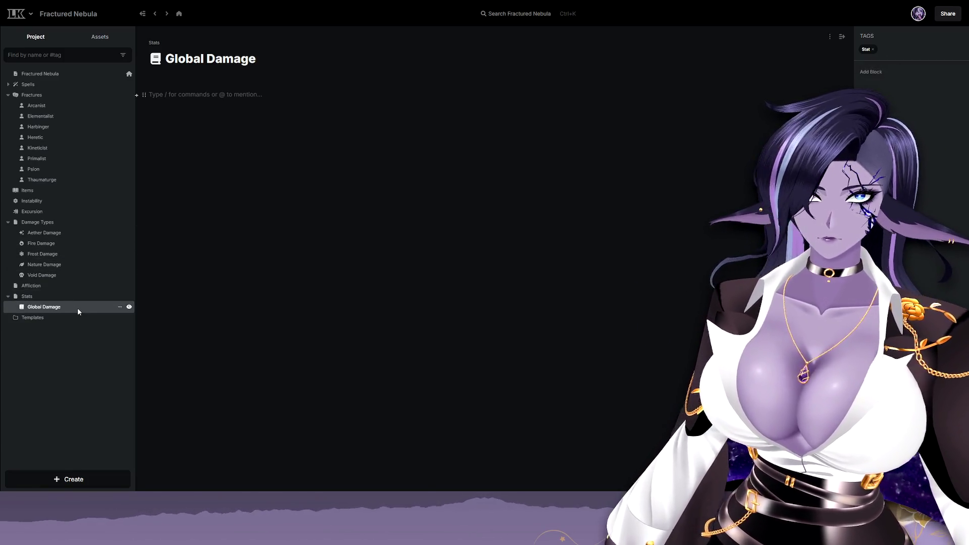
Duplicate Global Damage as a single page without sub-pages, then move on to Damage Types.
right_click(78, 307)
click(102, 343)
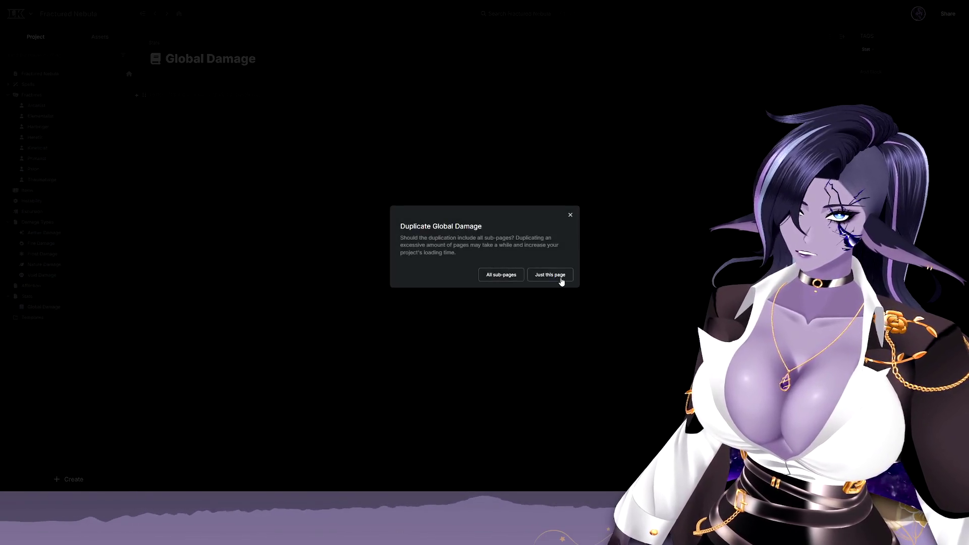
click(559, 278)
click(68, 317)
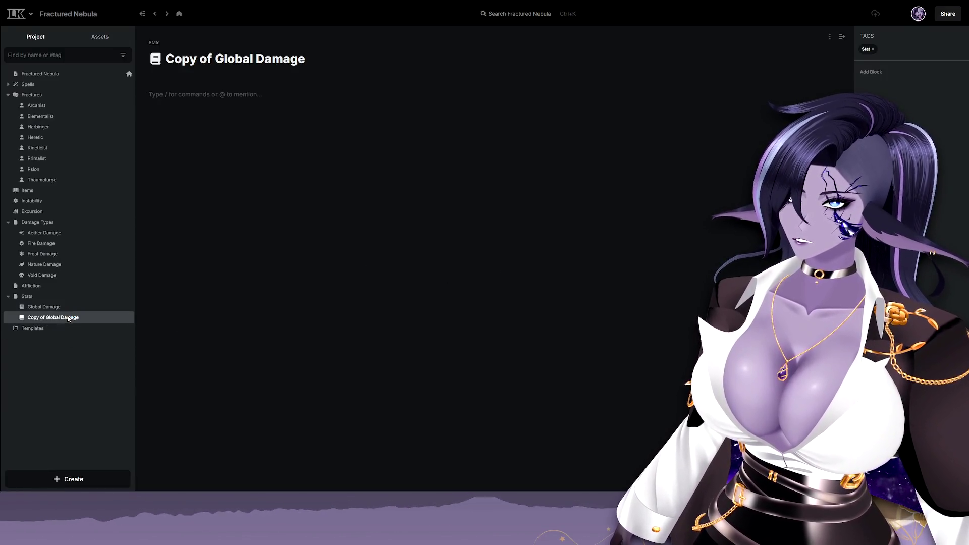
click(61, 225)
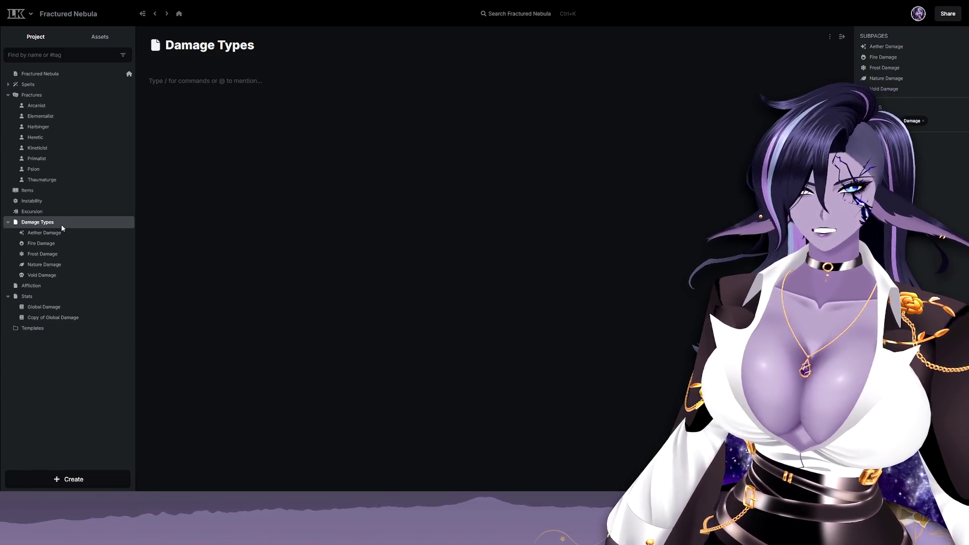
Check the Aether Damage page, then drag it from Damage Types under Stats.
click(52, 236)
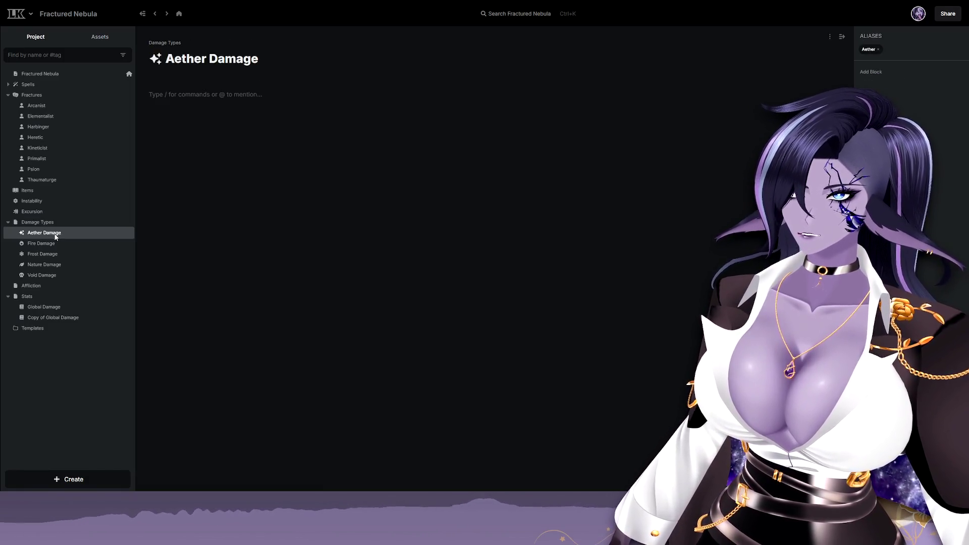
click(50, 223)
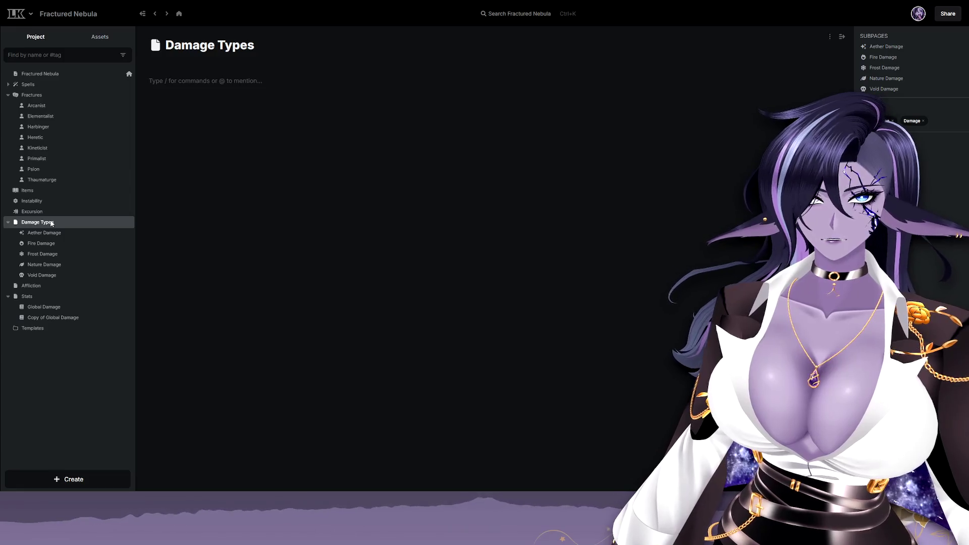
mouse_move(44, 232)
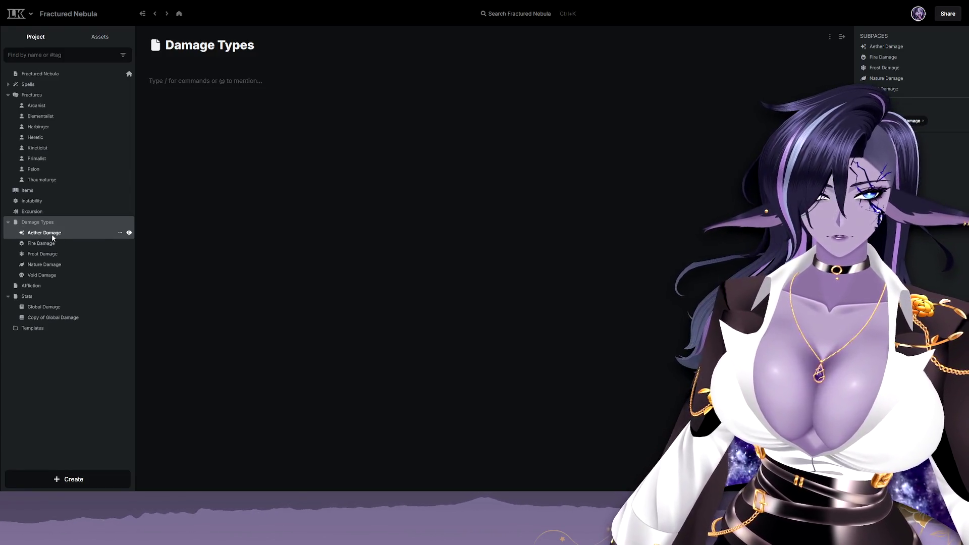
mouse_move(52, 237)
mouse_down()
mouse_move(66, 300)
mouse_move(50, 267)
mouse_move(52, 288)
mouse_move(43, 275)
mouse_move(41, 250)
mouse_up()
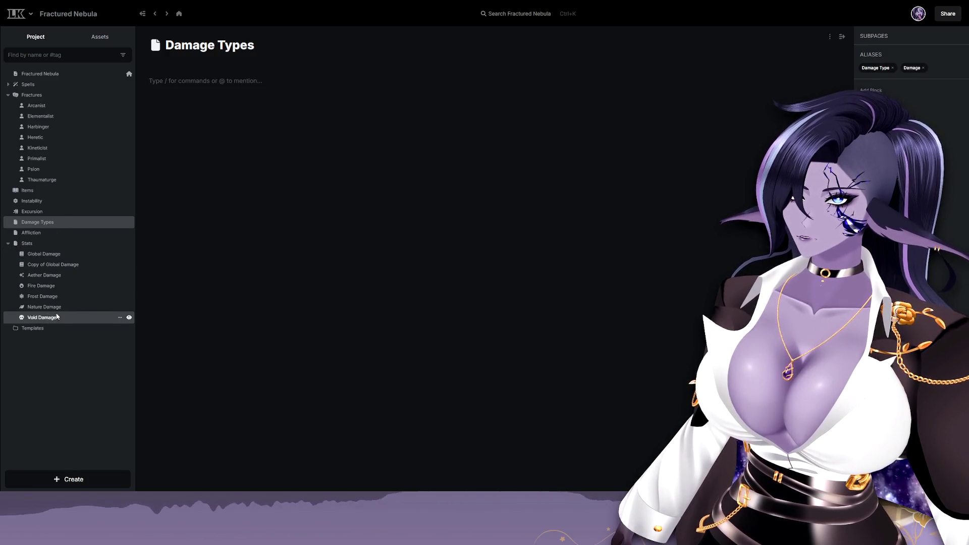
Rename the copied page and add a Stat alias to the Aether Damage page.
click(69, 266)
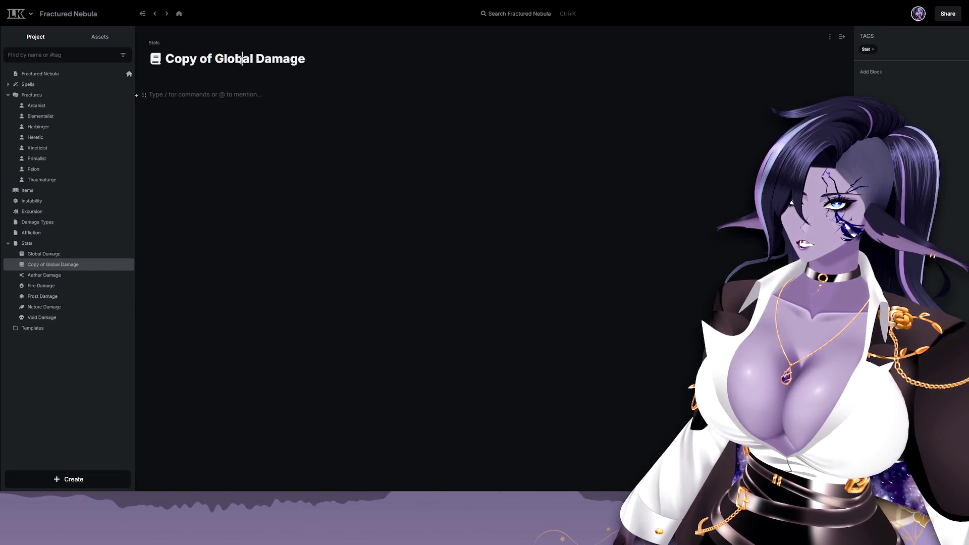
triple_click(242, 59)
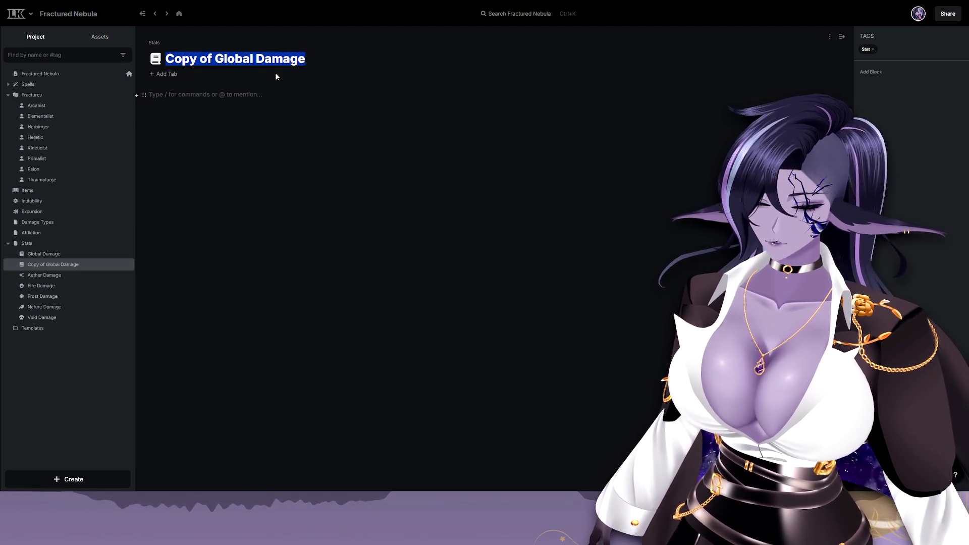
text(Cast Rate)
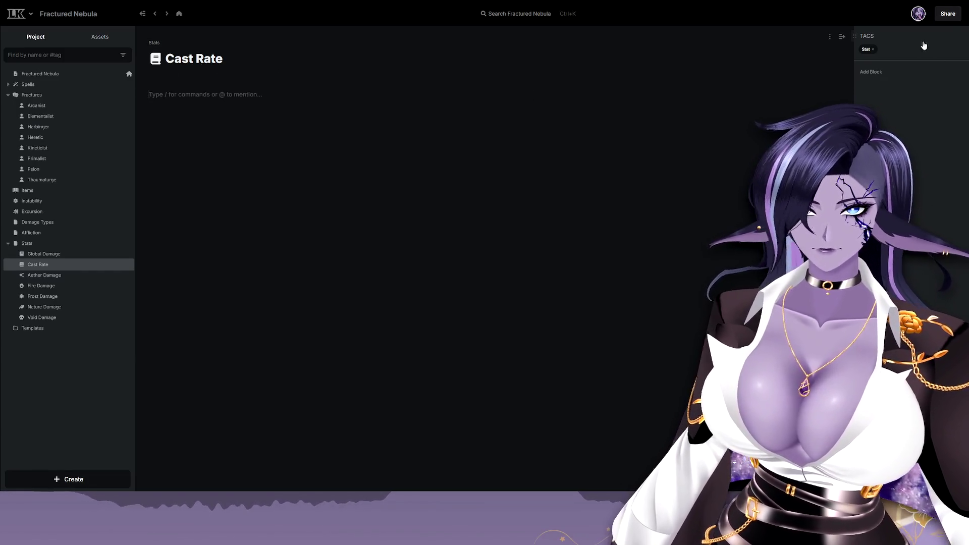
click(68, 276)
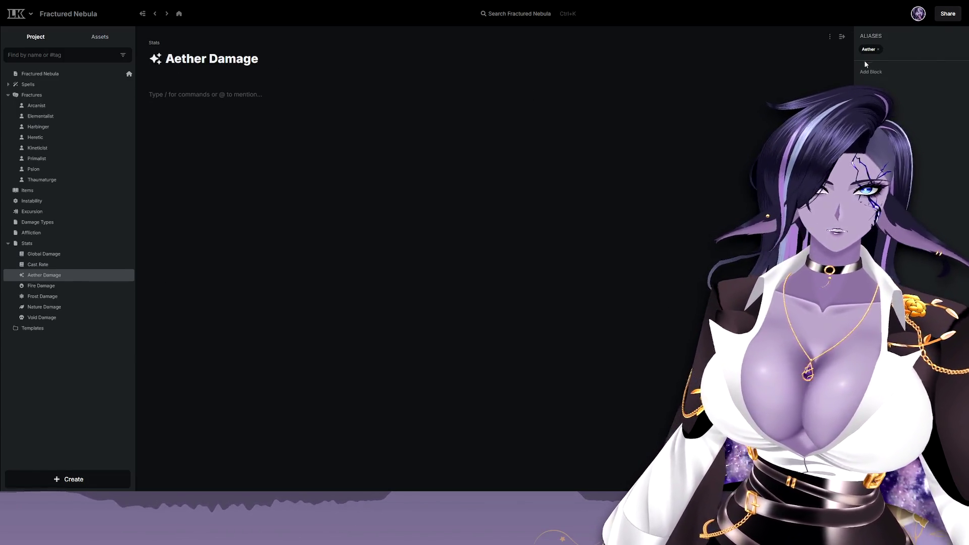
click(886, 53)
text(at)
key(Return)
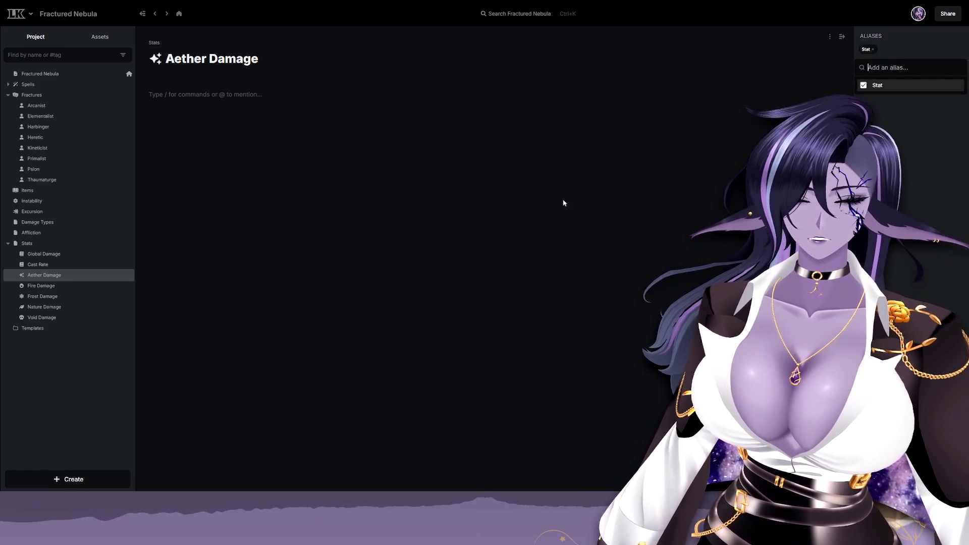
Compare with Cast Rate and Fire Damage, then remove the Stat alias from Aether Damage.
click(58, 264)
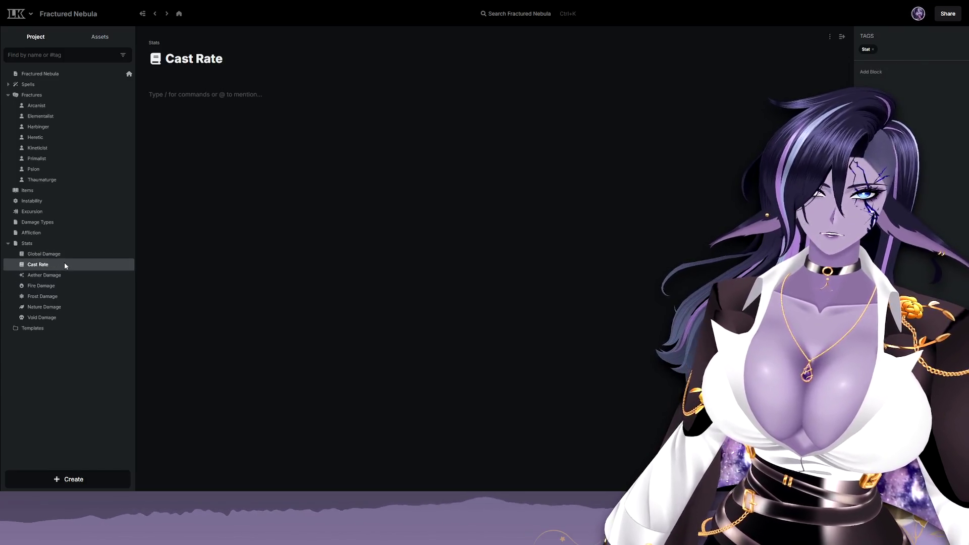
click(65, 275)
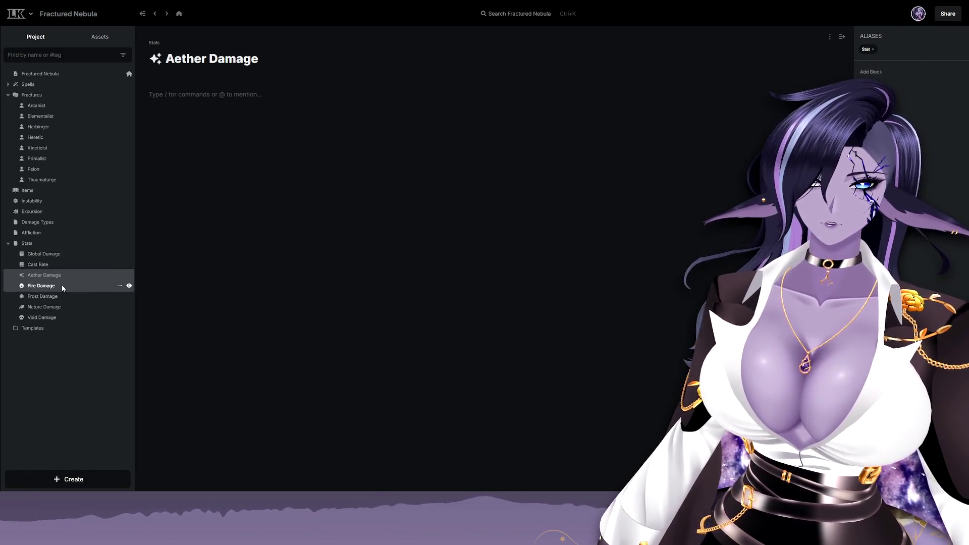
click(61, 284)
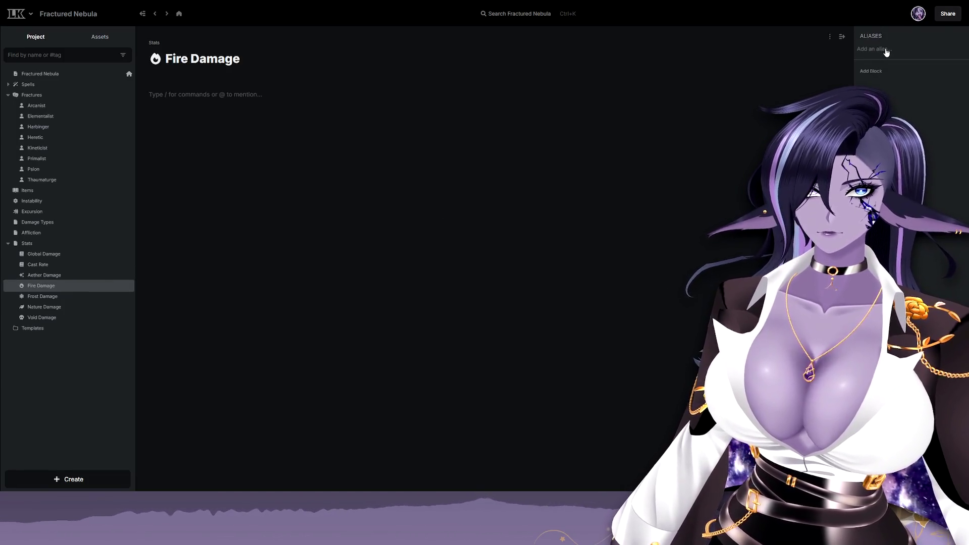
click(62, 276)
click(873, 49)
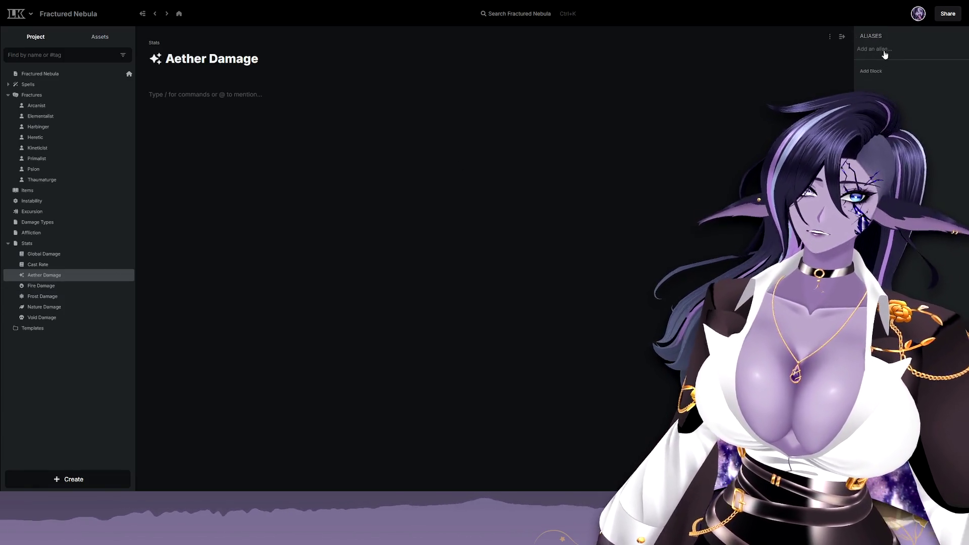
right_click(885, 56)
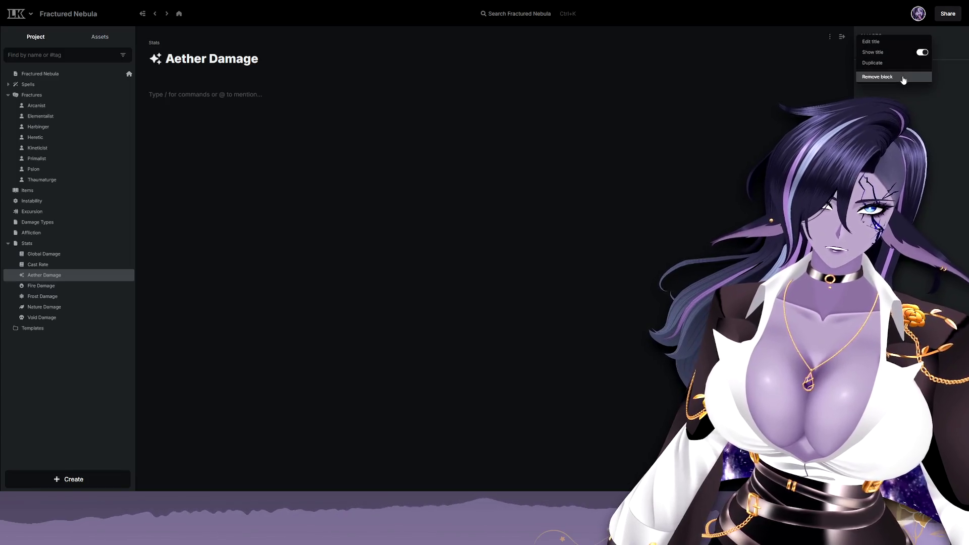
Remove the Aliases block and add a Tags block carrying the Stat tag.
click(903, 79)
click(880, 48)
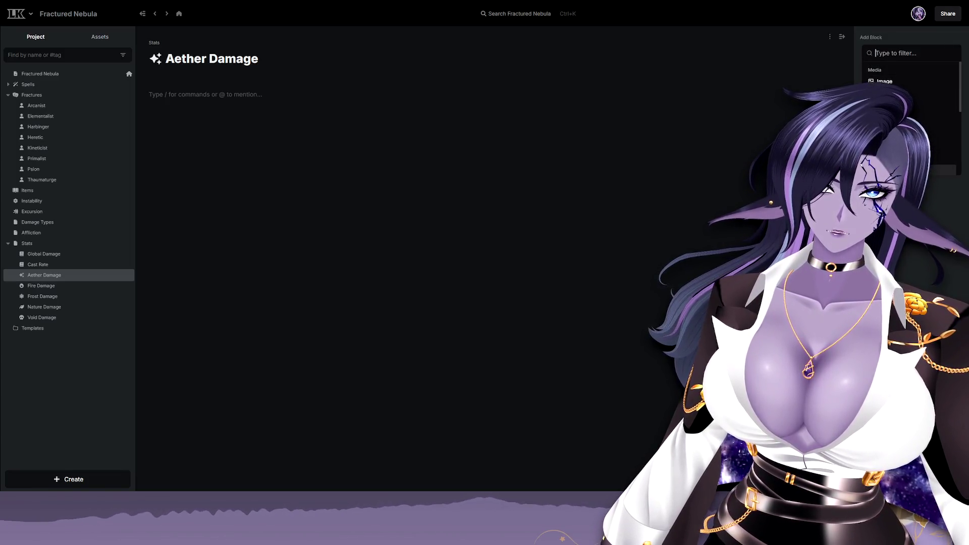
click(886, 136)
click(872, 50)
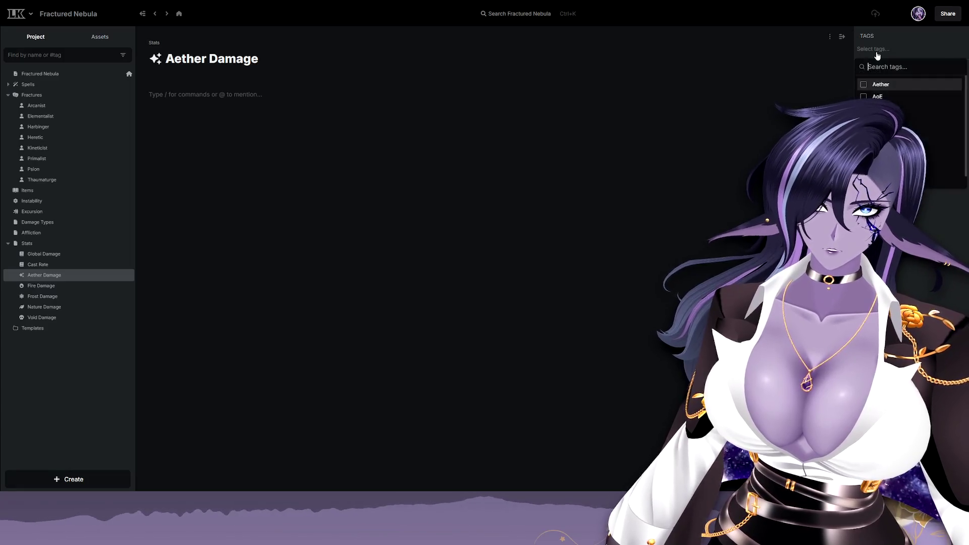
text(stat)
click(891, 80)
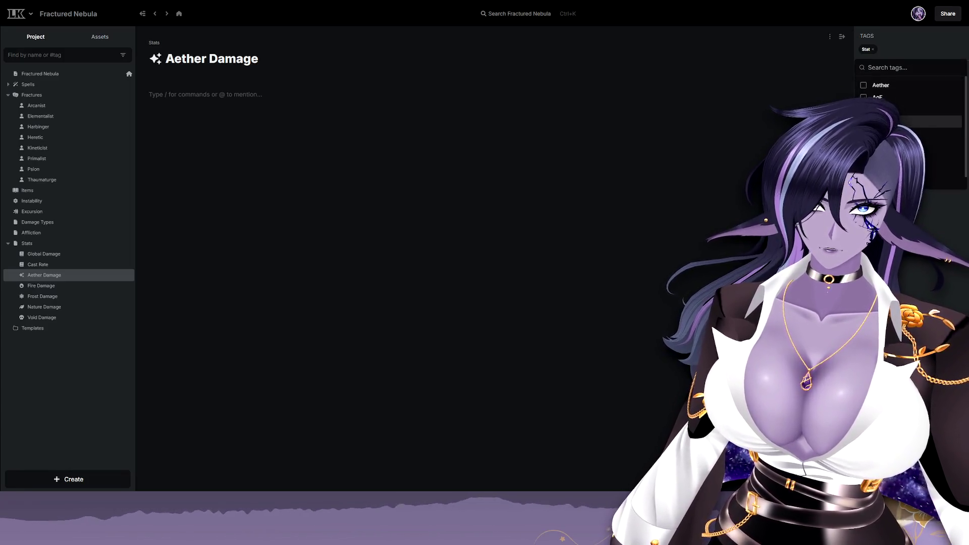
key(Escape)
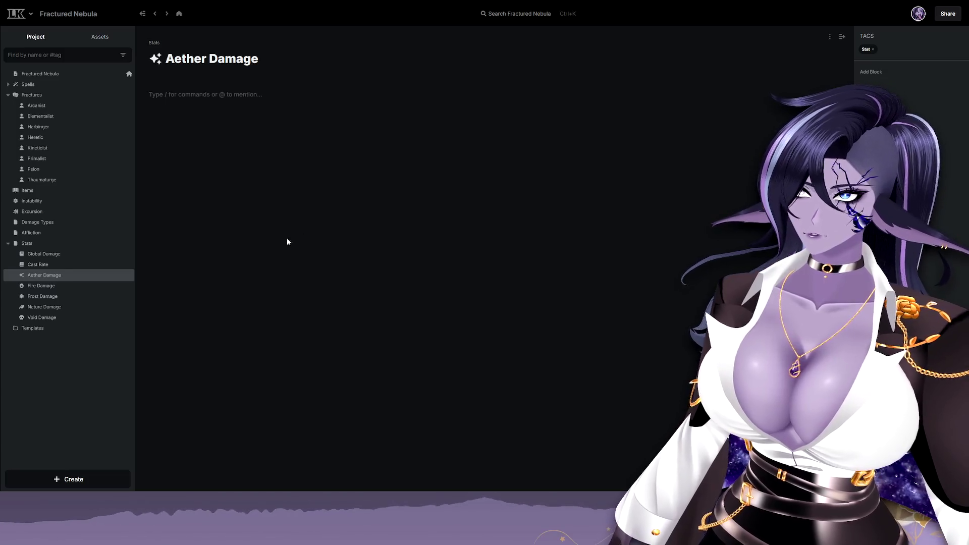
Check the tags on Cast Rate and Global Damage, then return to Aether Damage.
click(65, 267)
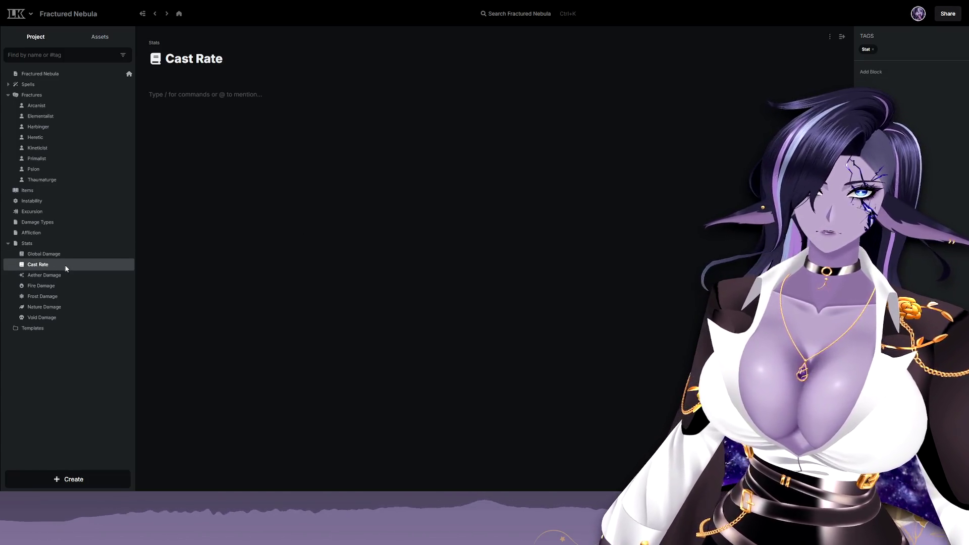
click(70, 254)
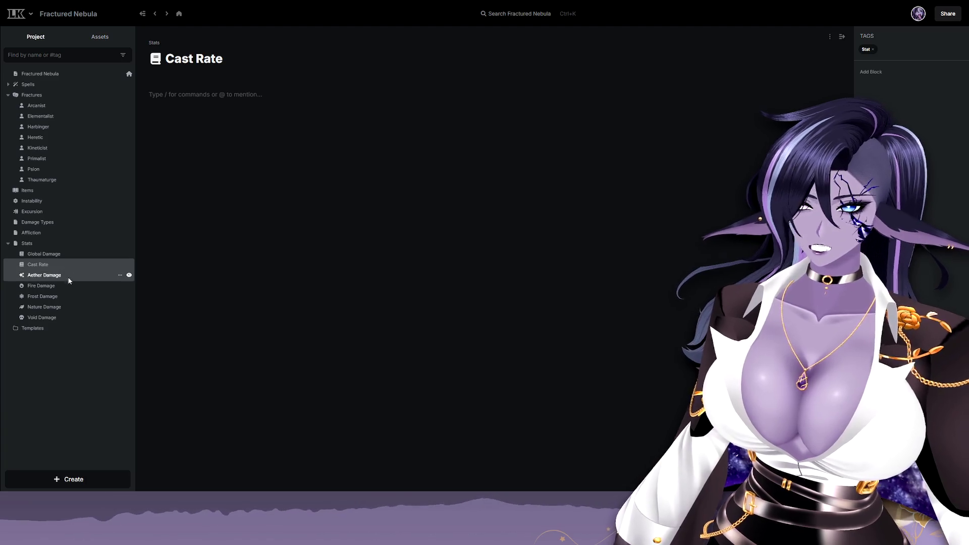
click(69, 275)
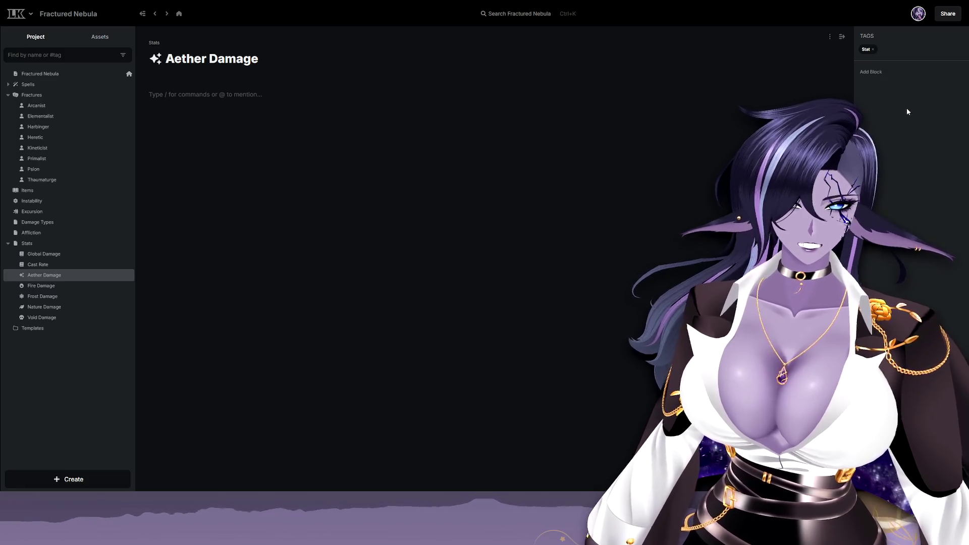
click(123, 56)
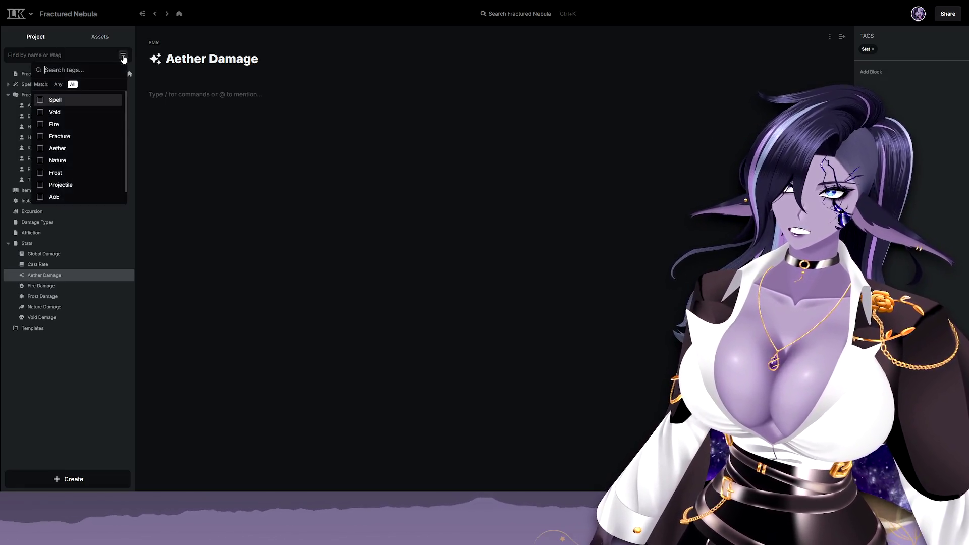
click(123, 55)
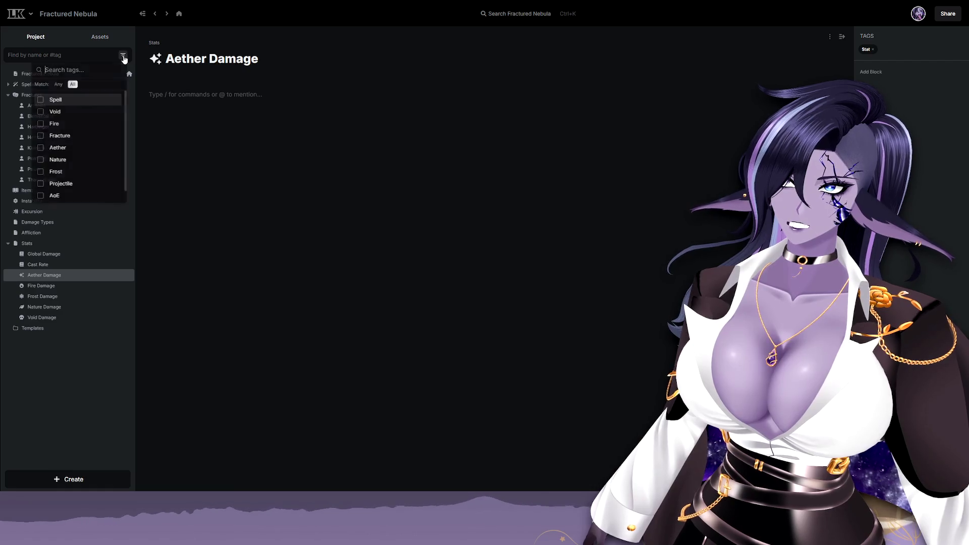
scroll(68, 193, down, 1)
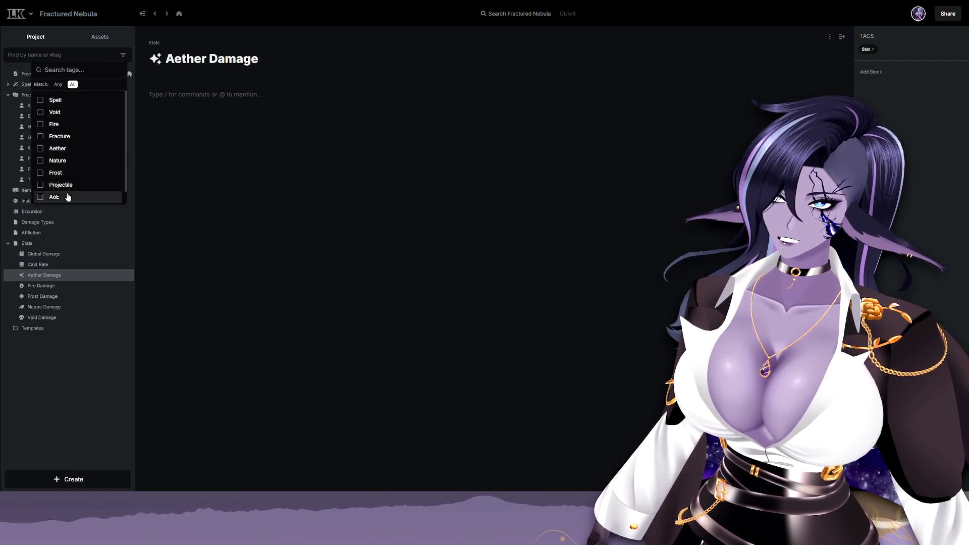
click(69, 195)
click(40, 229)
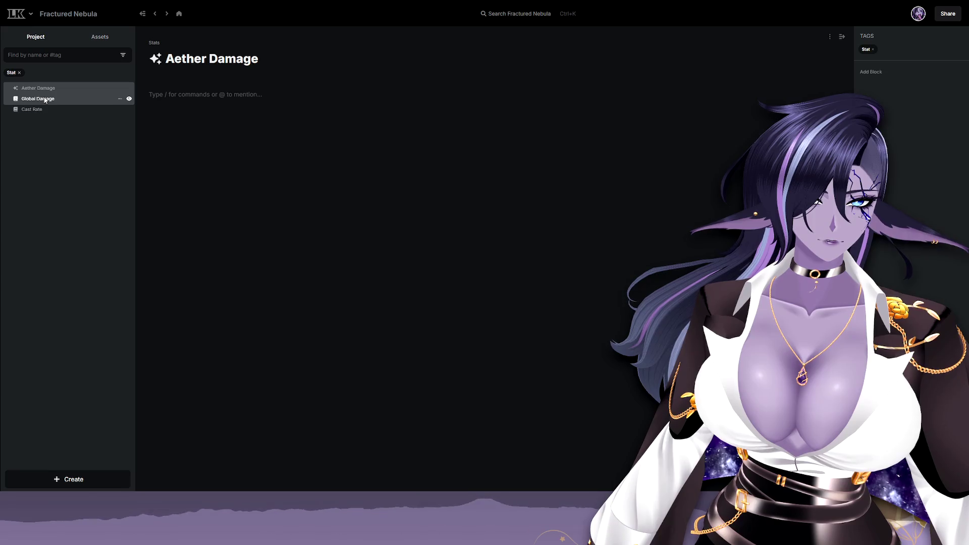
click(19, 72)
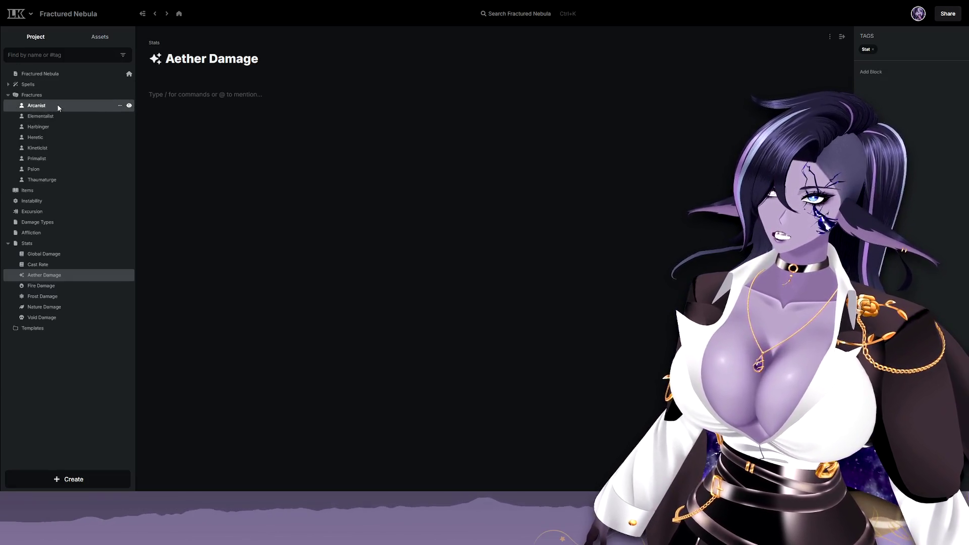
Visit Arcanist and Aetherlance under Spells, then follow the link back to Aether Damage.
click(57, 106)
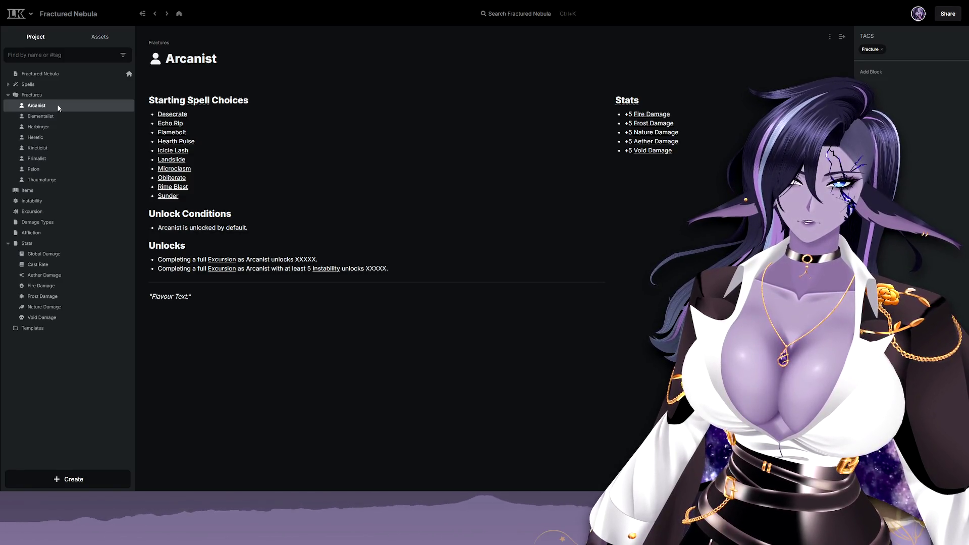
click(8, 84)
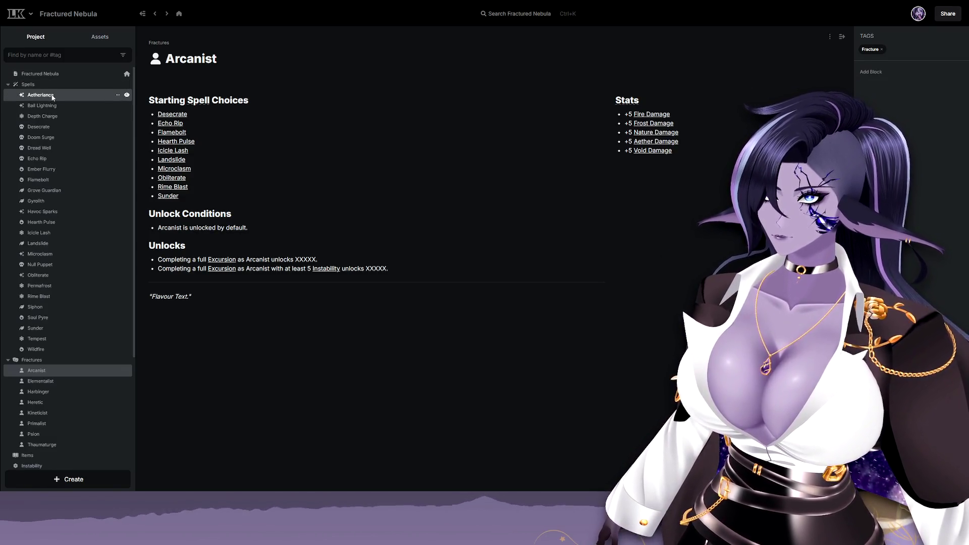
click(53, 96)
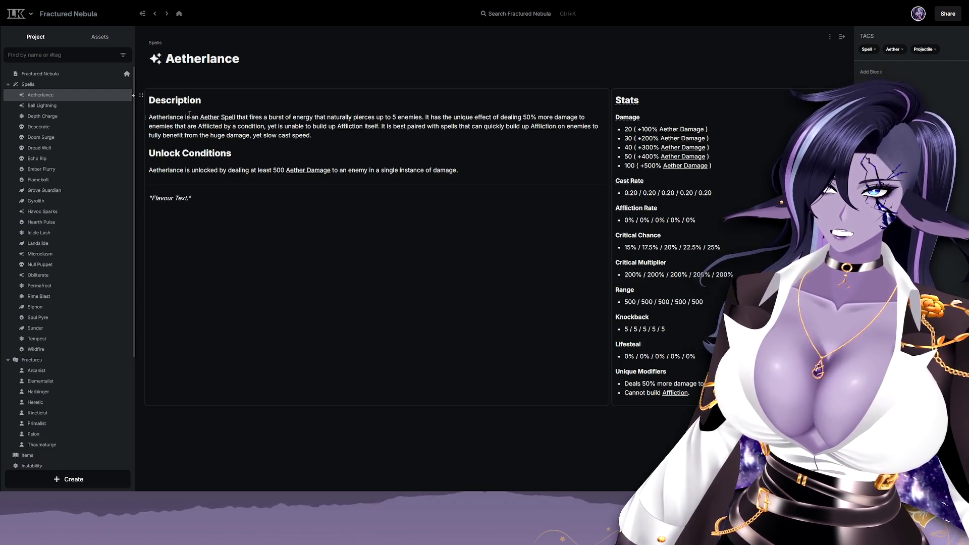
mouse_move(208, 117)
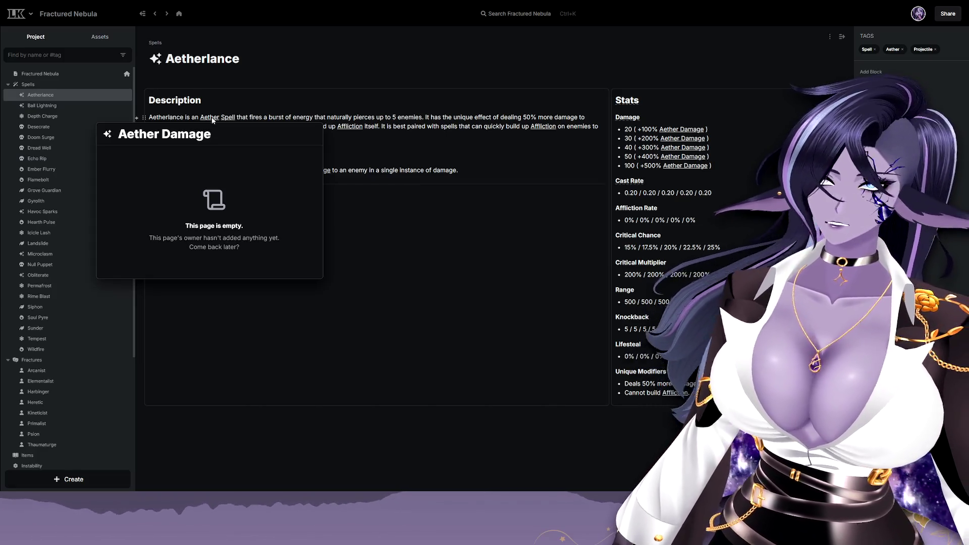
click(211, 119)
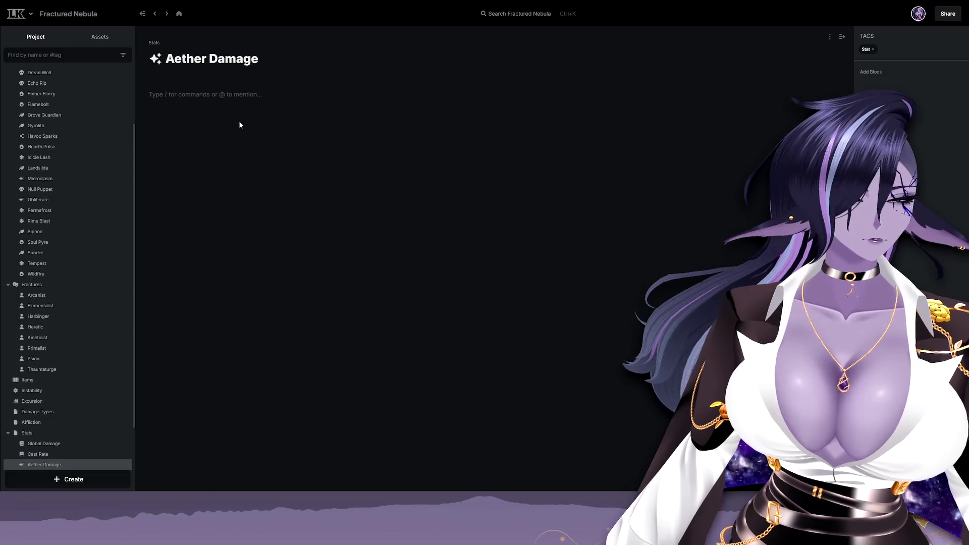
mouse_move(46, 157)
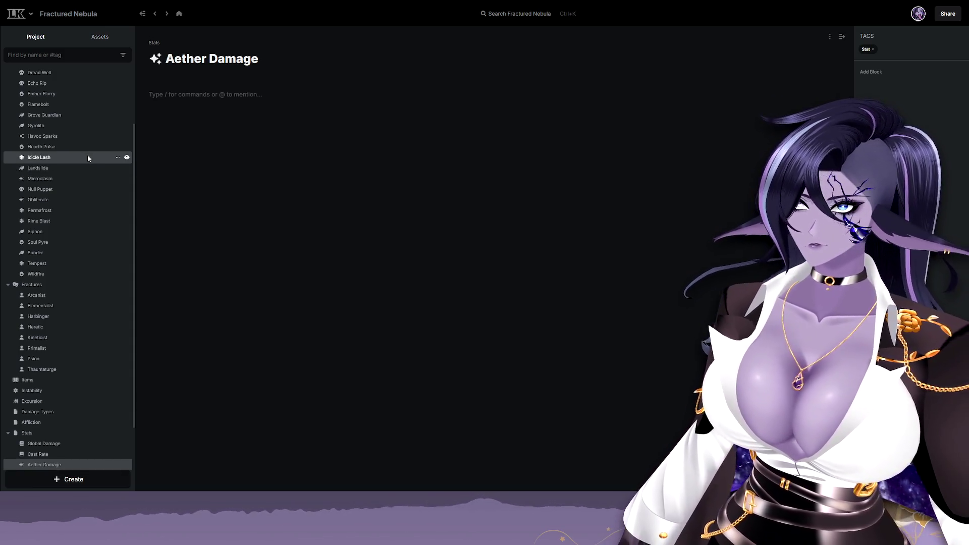
scroll(71, 375, down, 2)
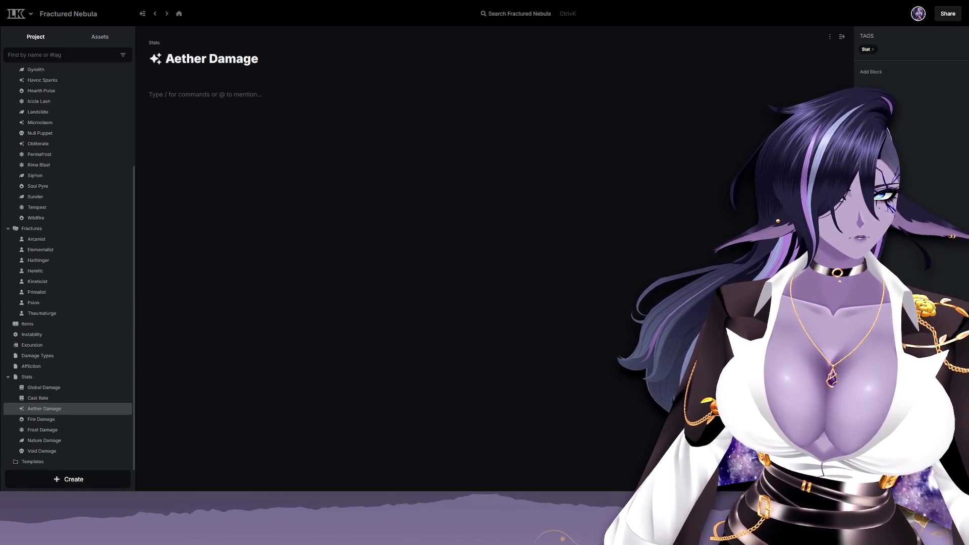
scroll(68, 258, up, 5)
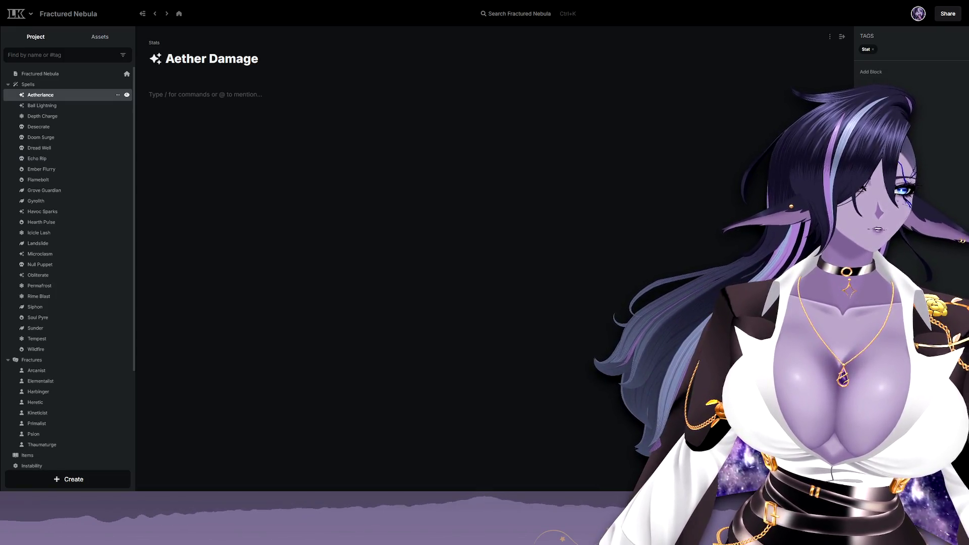
Switch to the Aetherlance spell page.
click(63, 94)
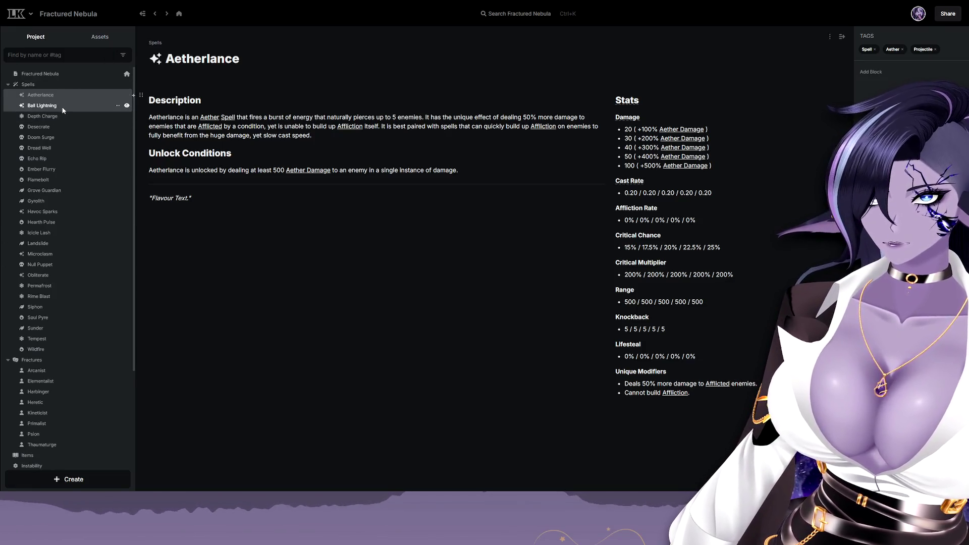
Review Ball Lightning, Depth Charge and Arcanist tags, then go to the Cast Rate stat page.
click(46, 105)
click(62, 117)
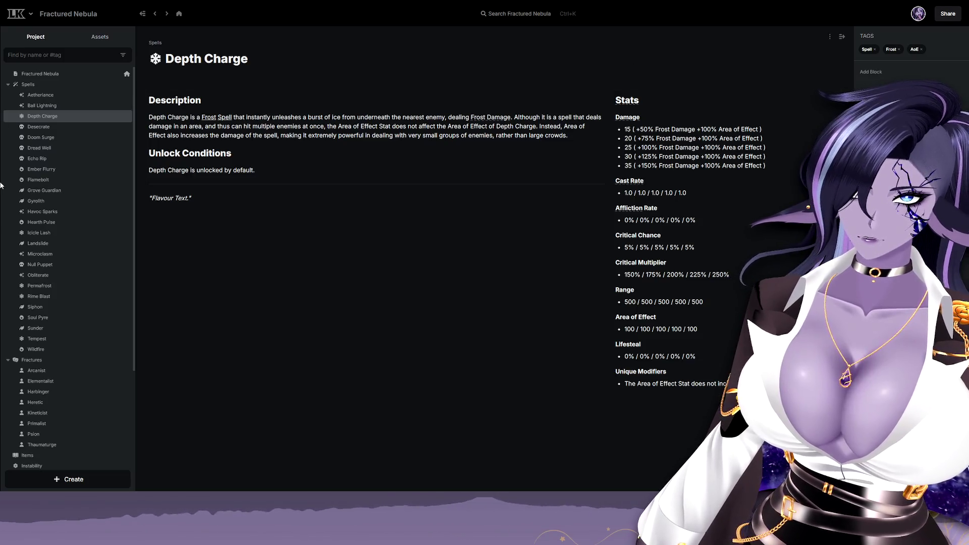
click(57, 372)
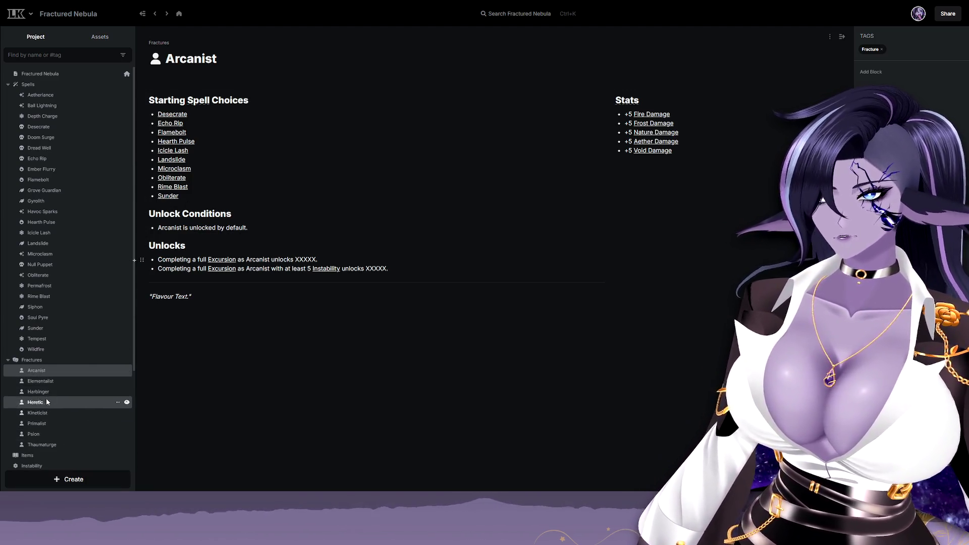
scroll(48, 433, down, 3)
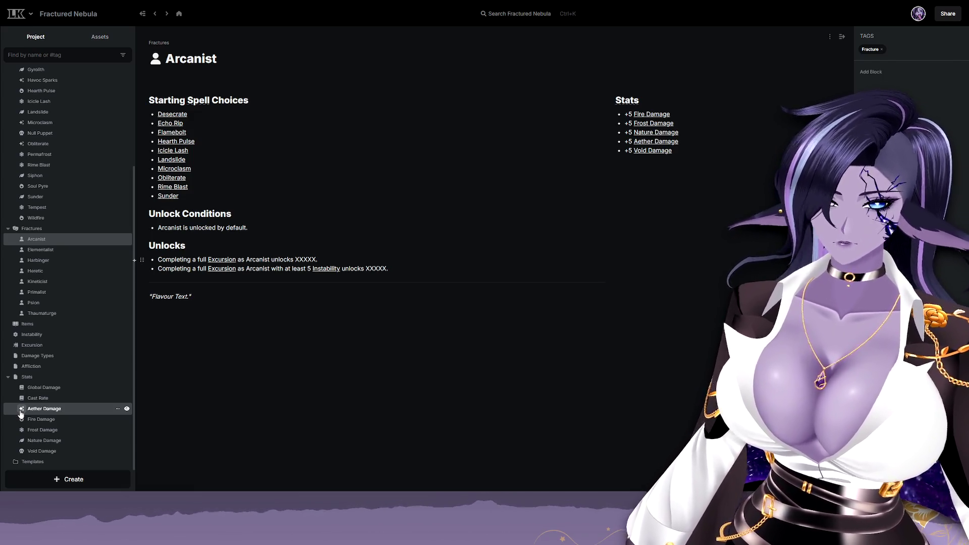
click(40, 397)
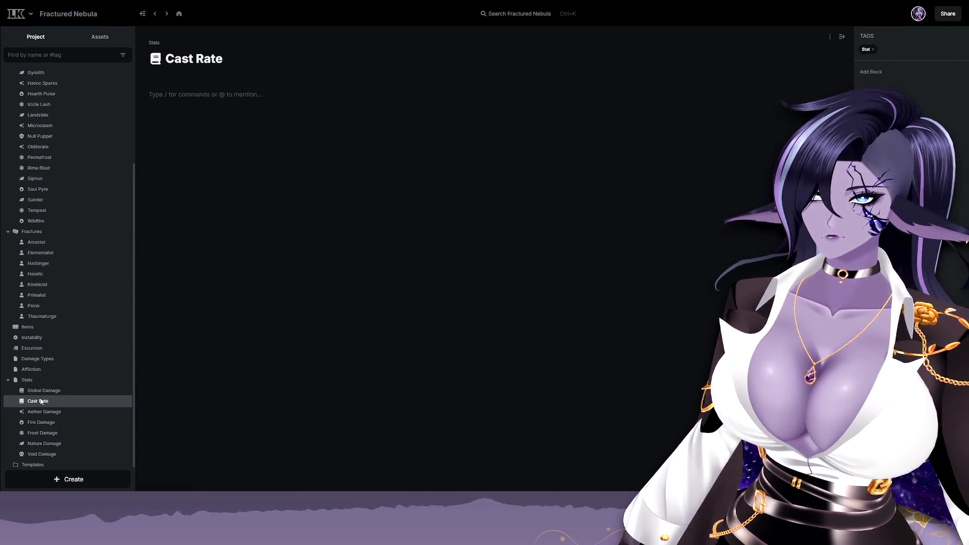
Add the Aether tag to the Aether Damage page alongside Stat.
click(42, 412)
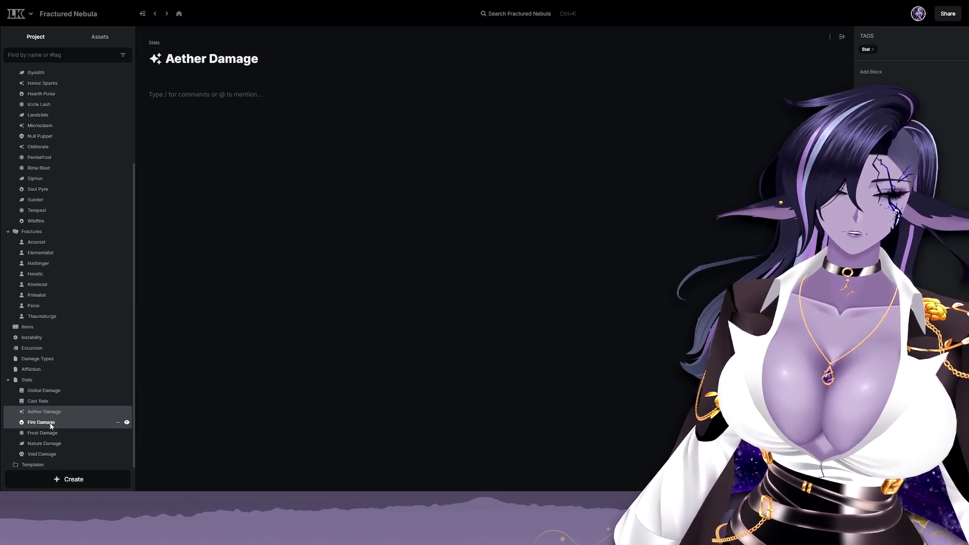
click(899, 50)
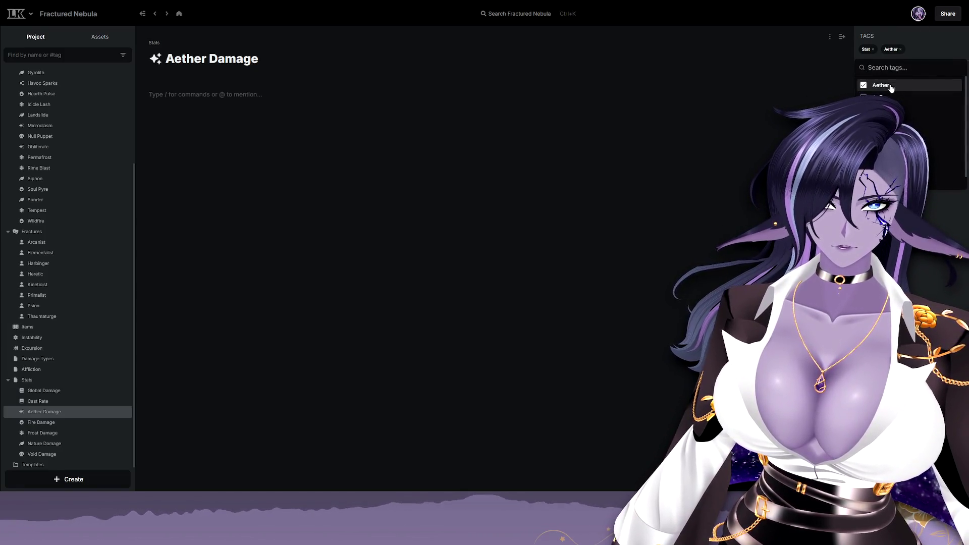
key(Escape)
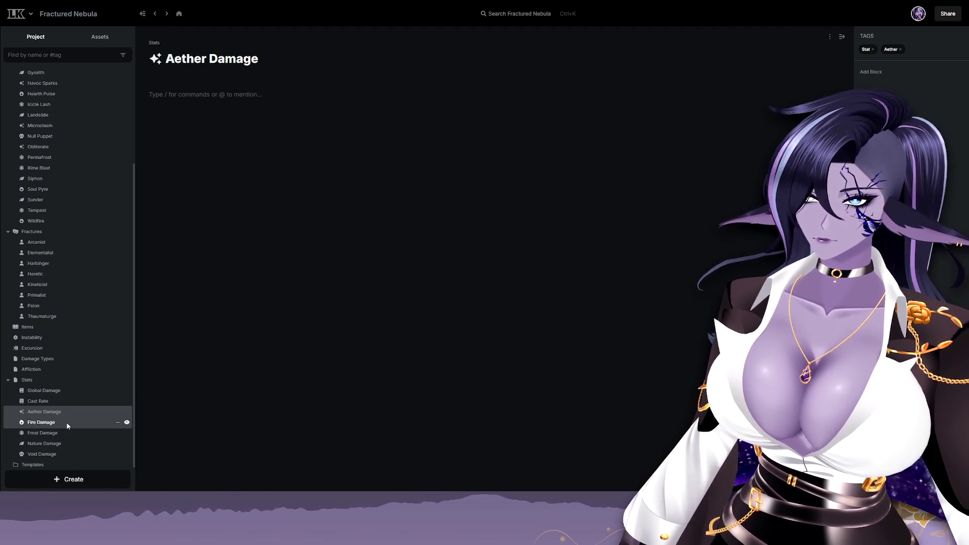
Replace Fire Damage's Aliases block with a Tags block.
click(126, 422)
click(855, 37)
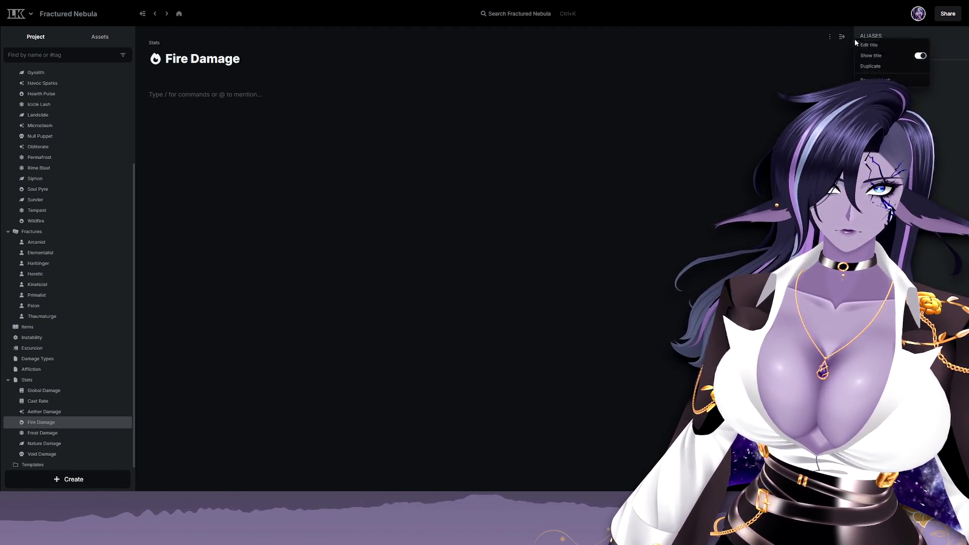
click(900, 80)
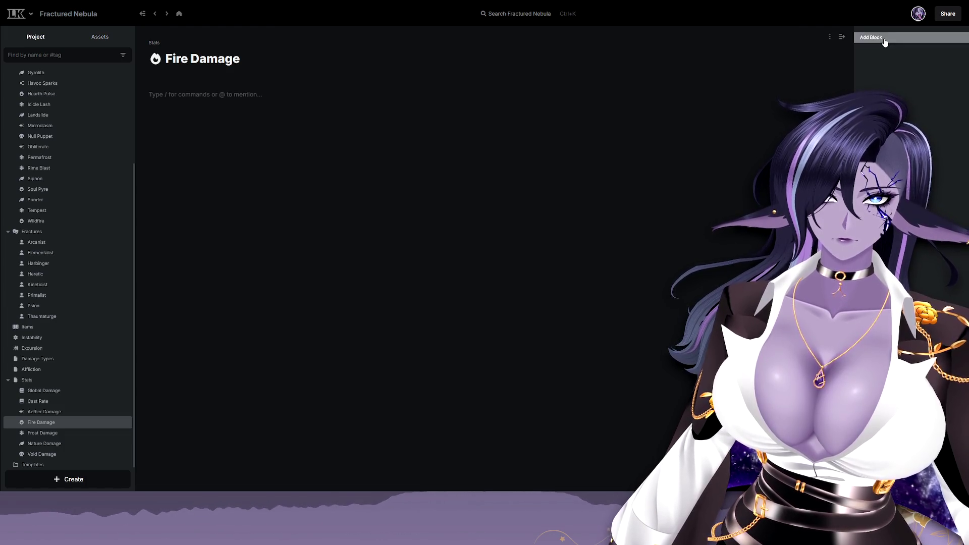
click(883, 38)
click(908, 157)
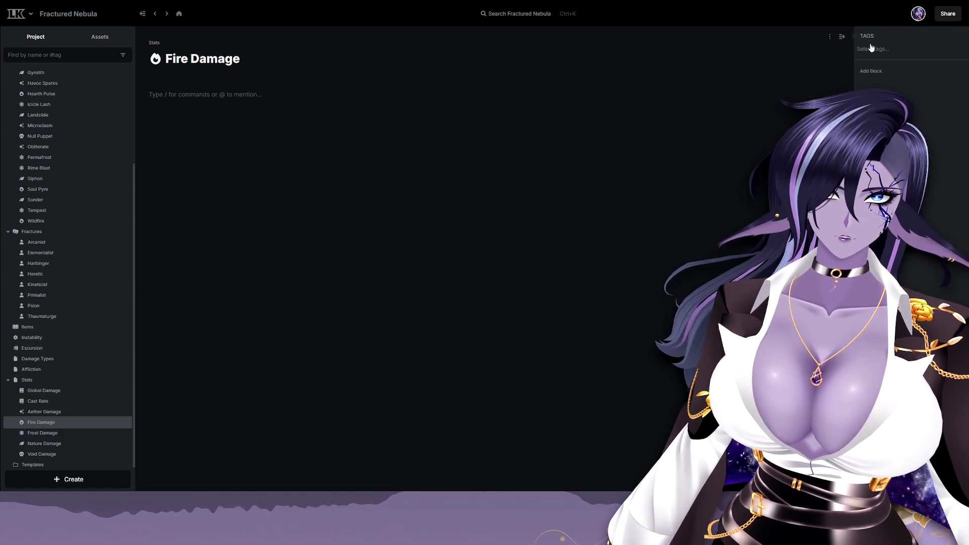
Tag Fire Damage with Stat and Fire, then move on to Frost Damage.
click(880, 50)
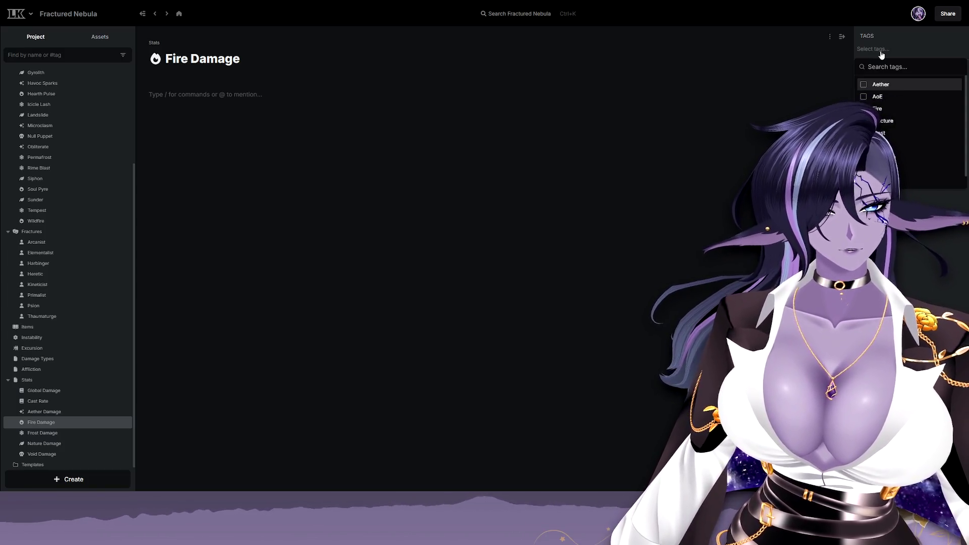
text(Stat)
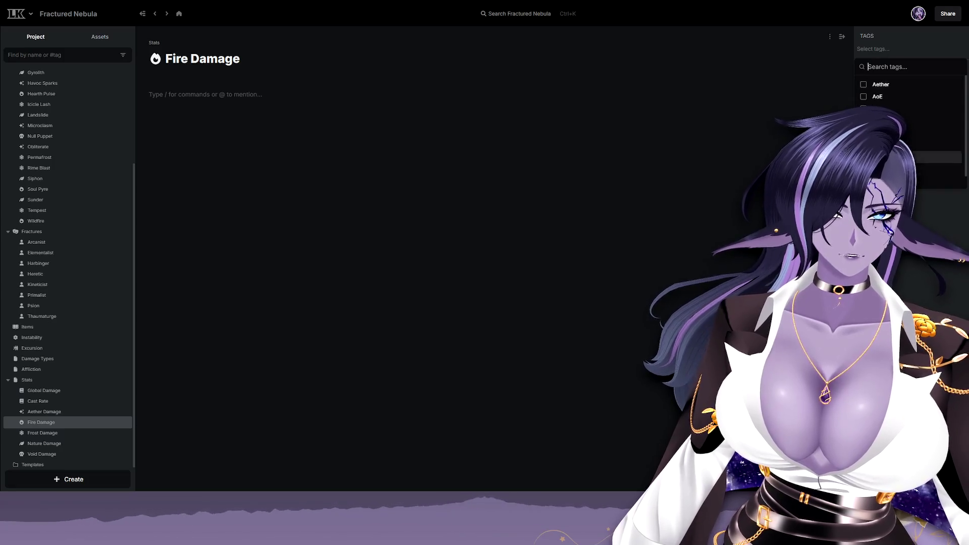
key(Return)
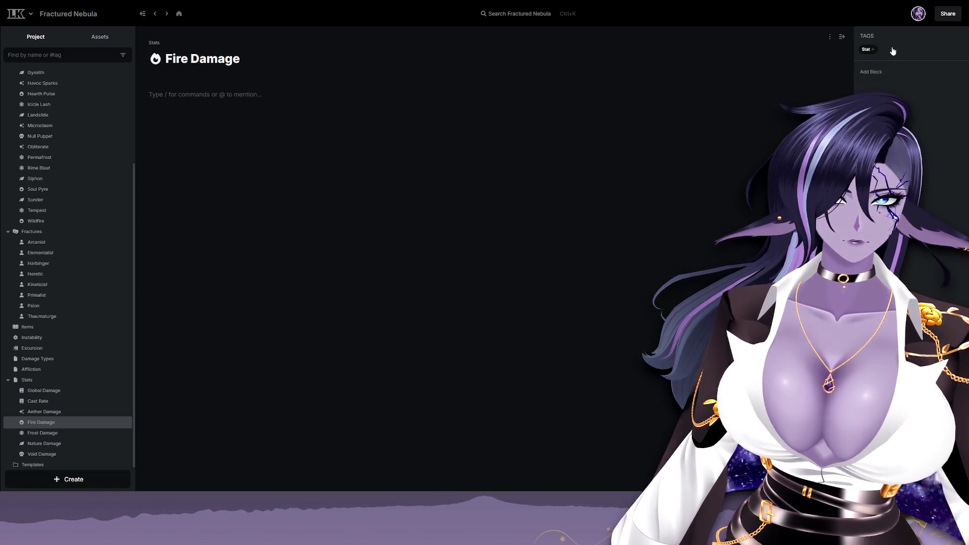
text(Fire)
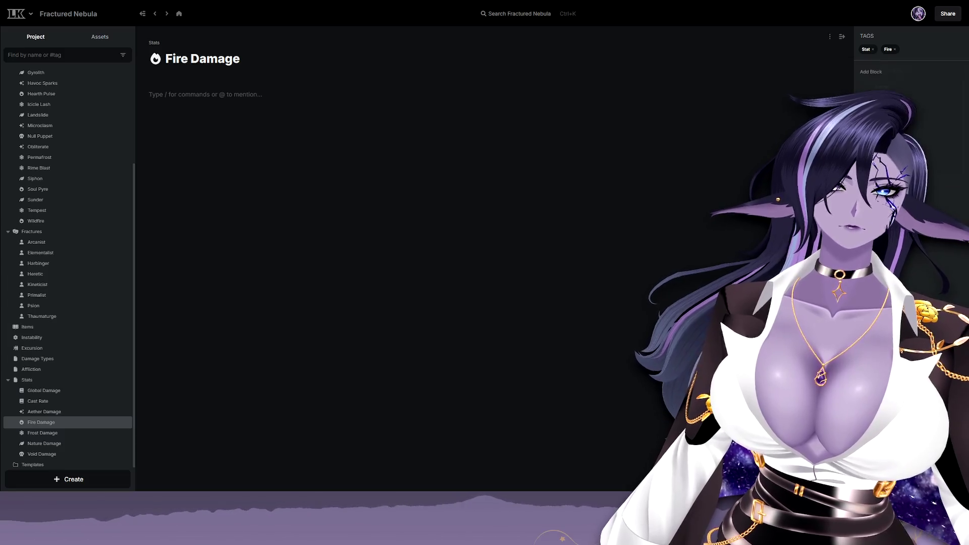
key(Return)
key(Escape)
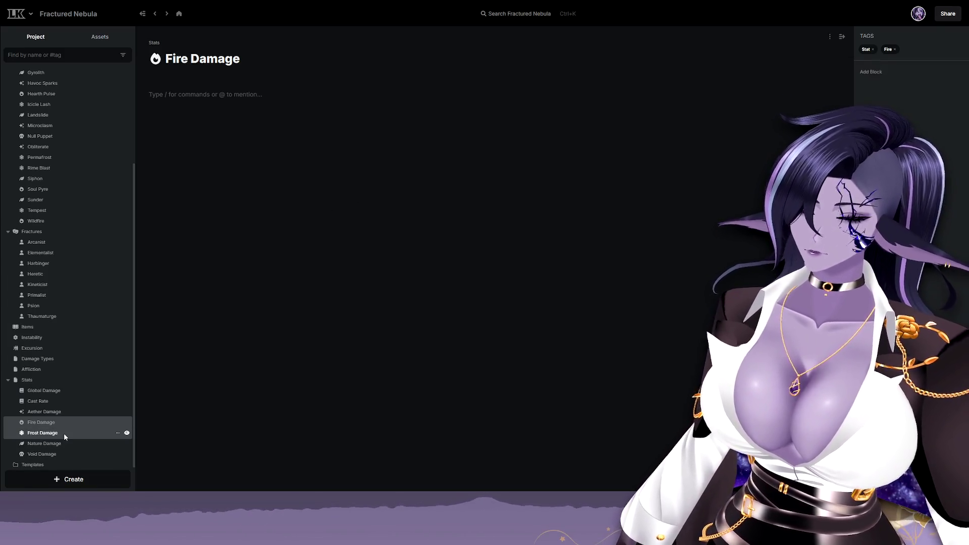
click(64, 433)
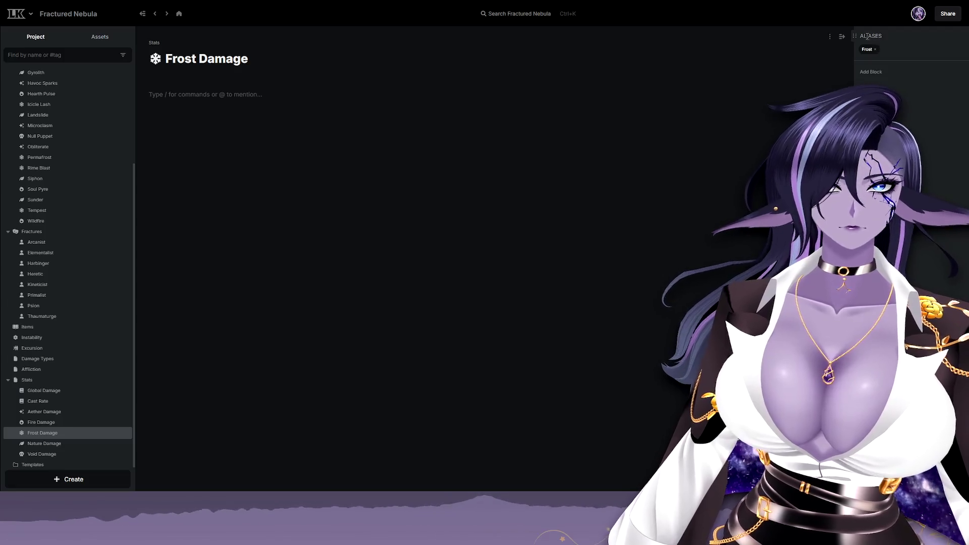
Replace Frost Damage's Aliases block with a Tags block.
click(852, 35)
click(849, 36)
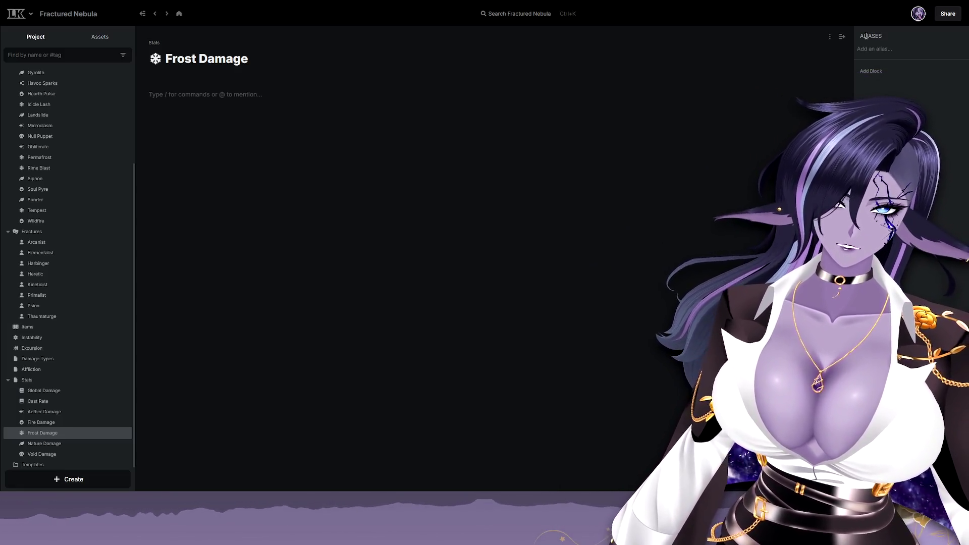
right_click(858, 37)
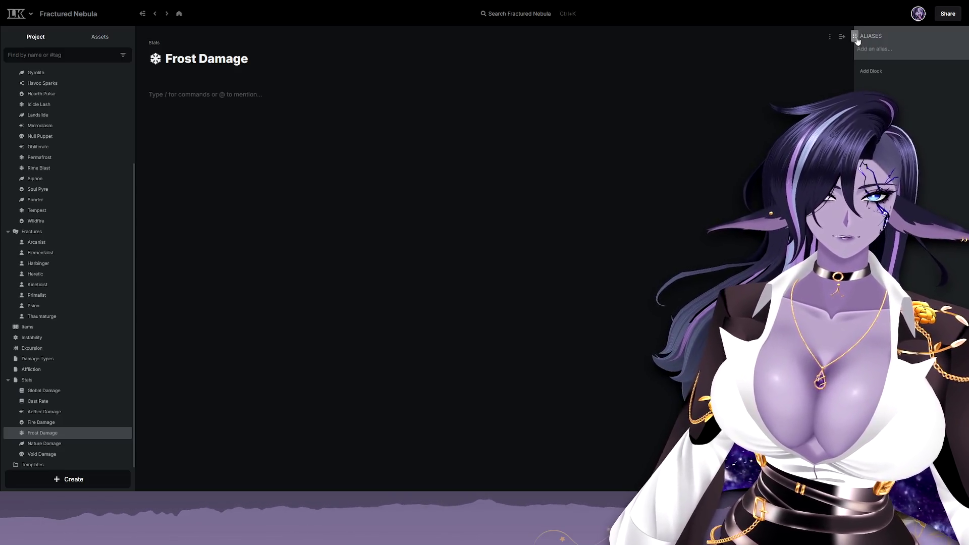
click(878, 79)
click(885, 40)
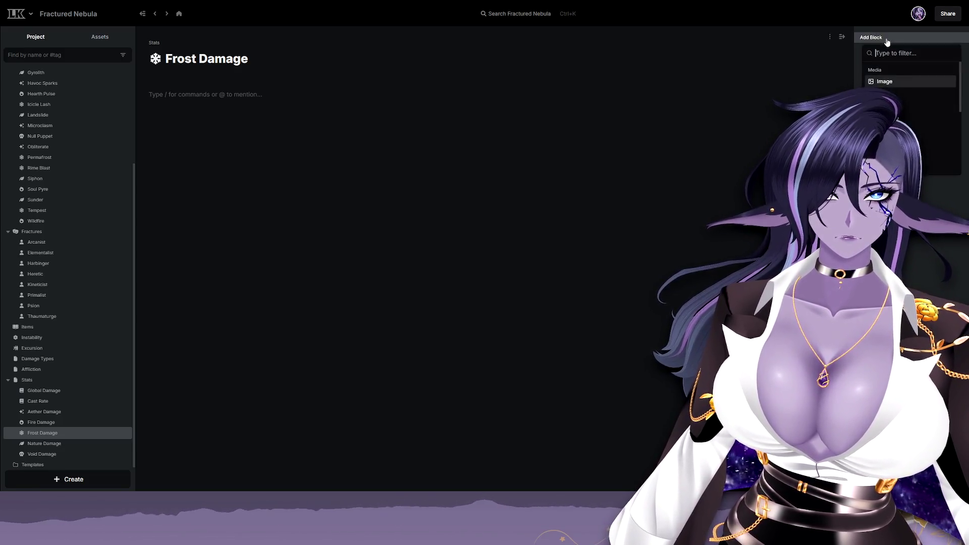
click(900, 145)
Tag Frost Damage with Stat and Frost, then move on to Nature Damage.
click(886, 53)
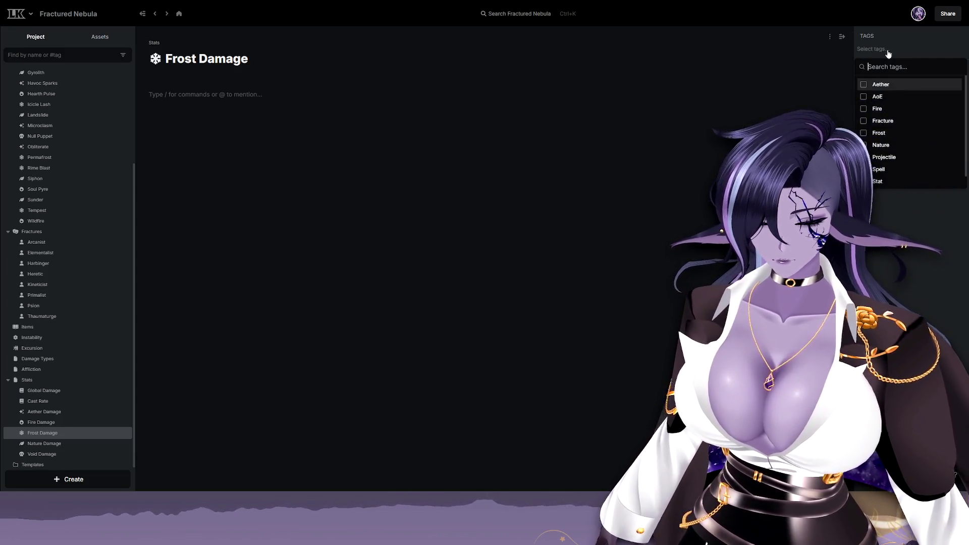
text(Stat)
key(Return)
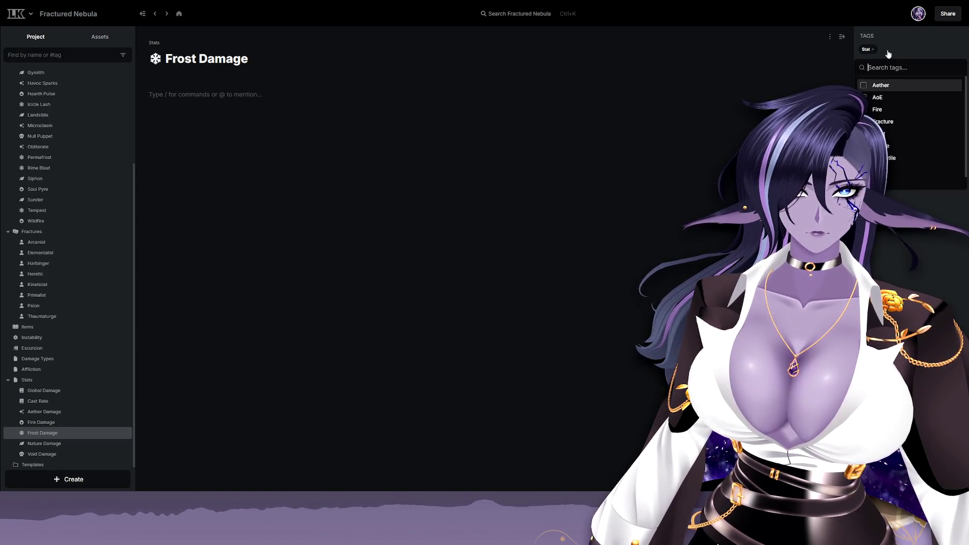
text(Fr)
key(Down)
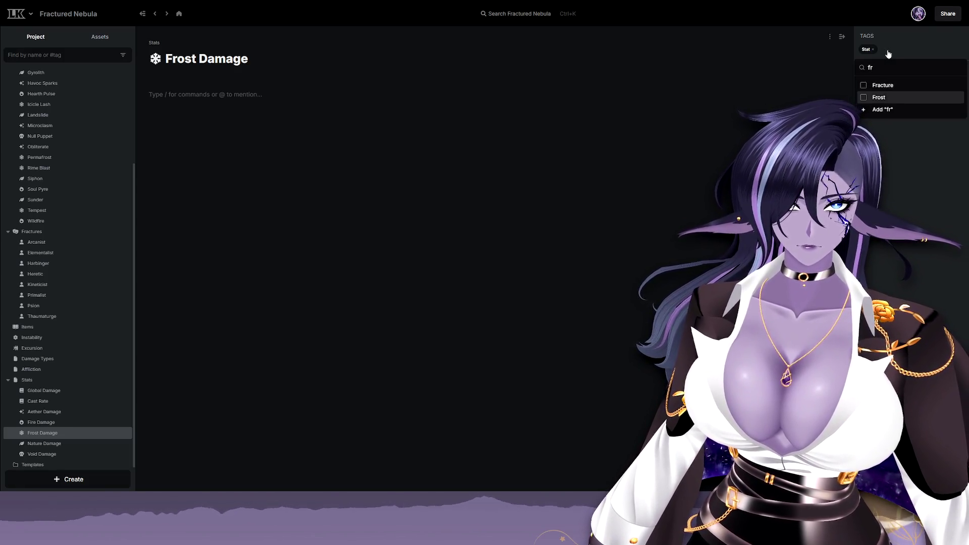
key(Return)
key(Escape)
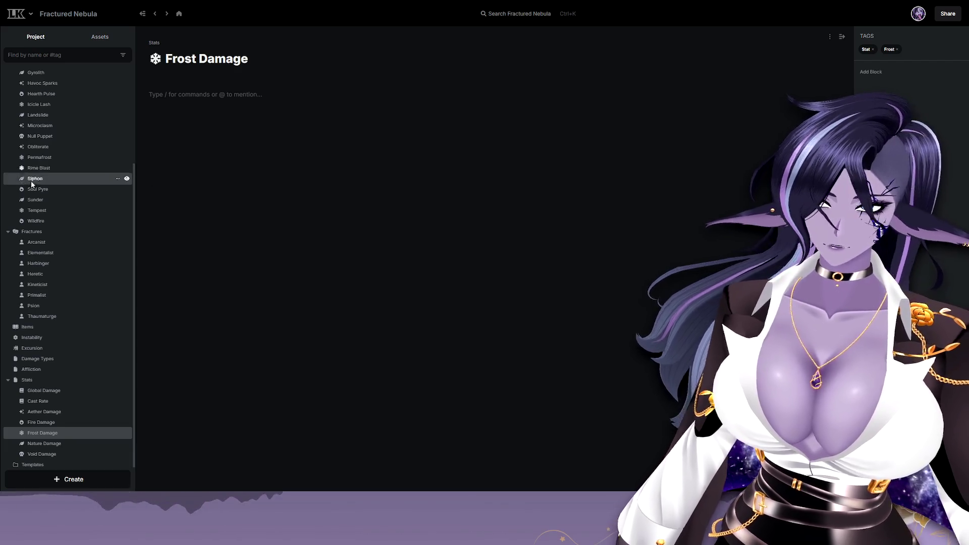
click(46, 444)
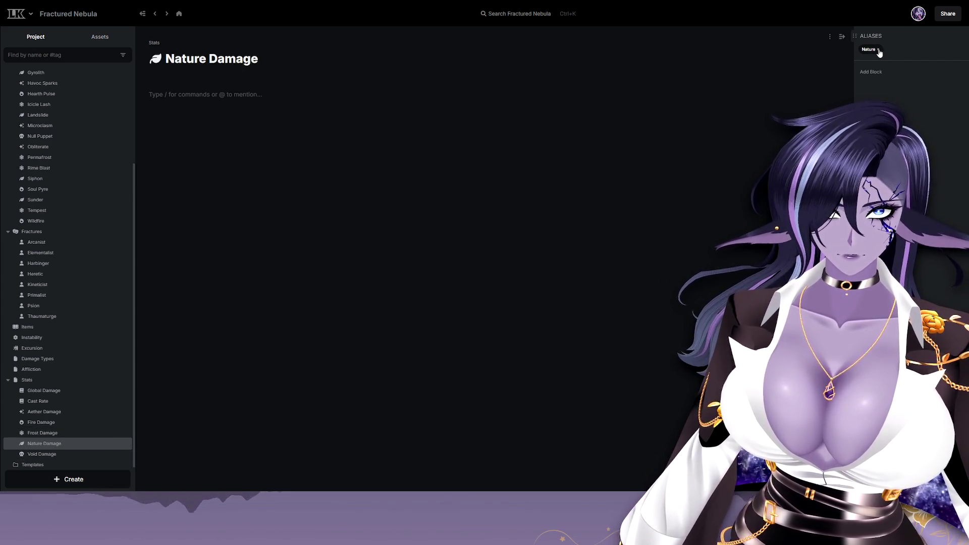
Delete the Nature alias and swap the Aliases block for a Tags block.
click(876, 49)
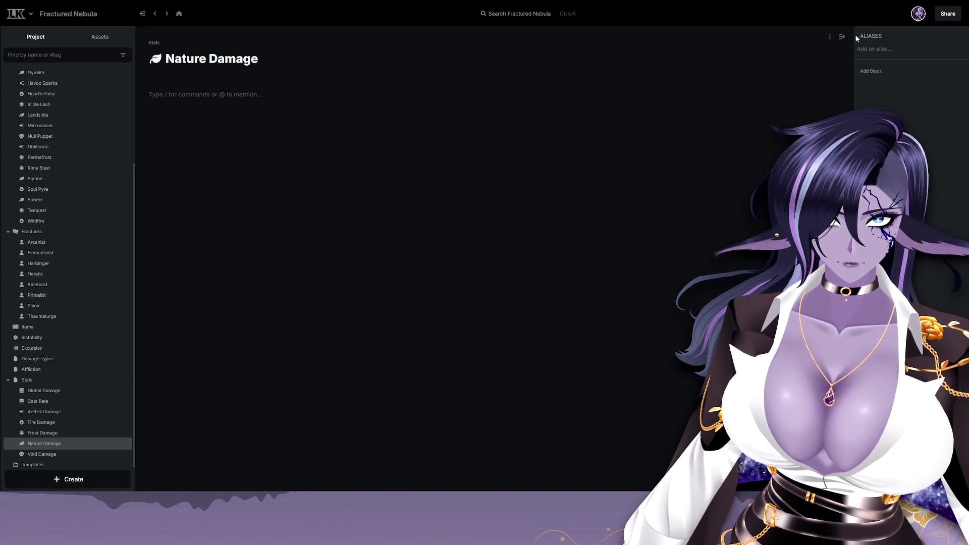
click(853, 36)
click(881, 74)
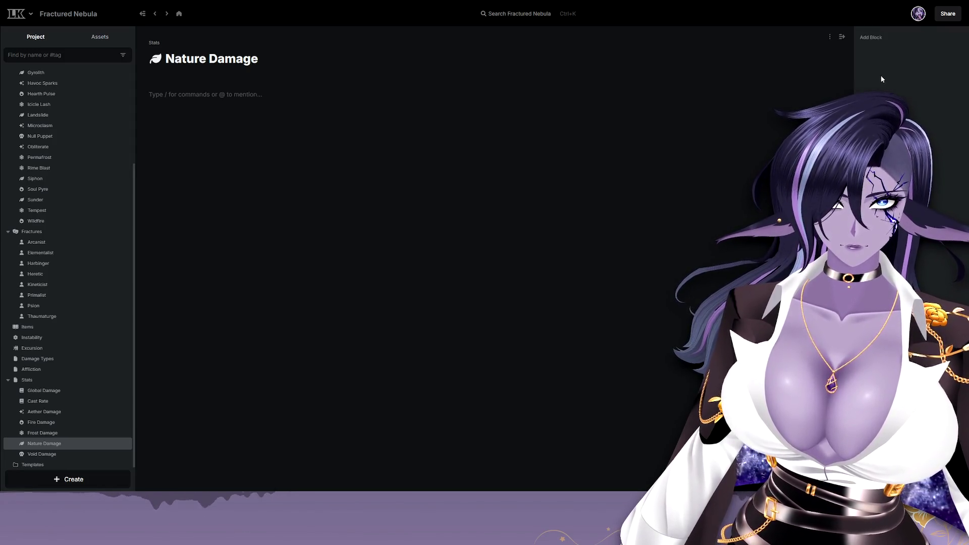
click(880, 45)
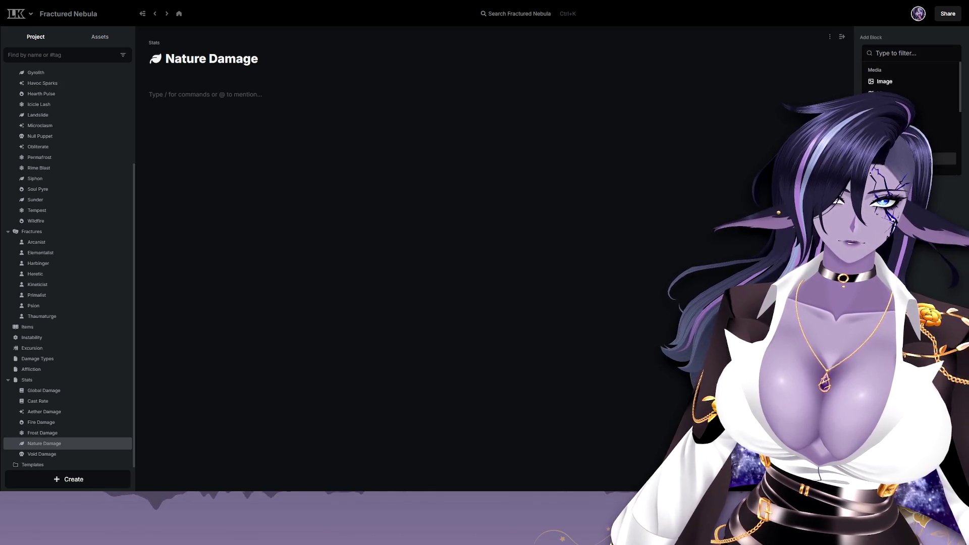
click(897, 51)
Tag Nature Damage with Stat and Nature, then move on to Void Damage.
click(898, 50)
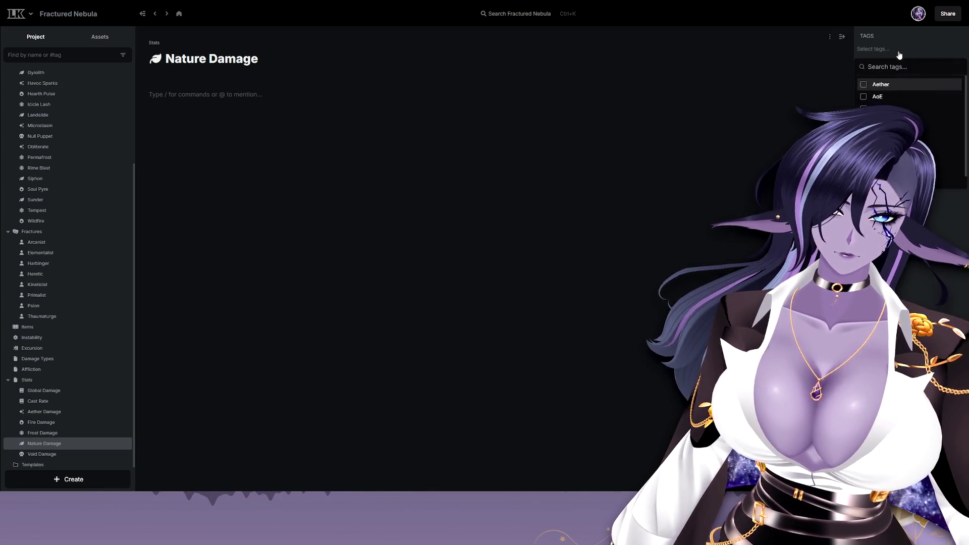
text(stat)
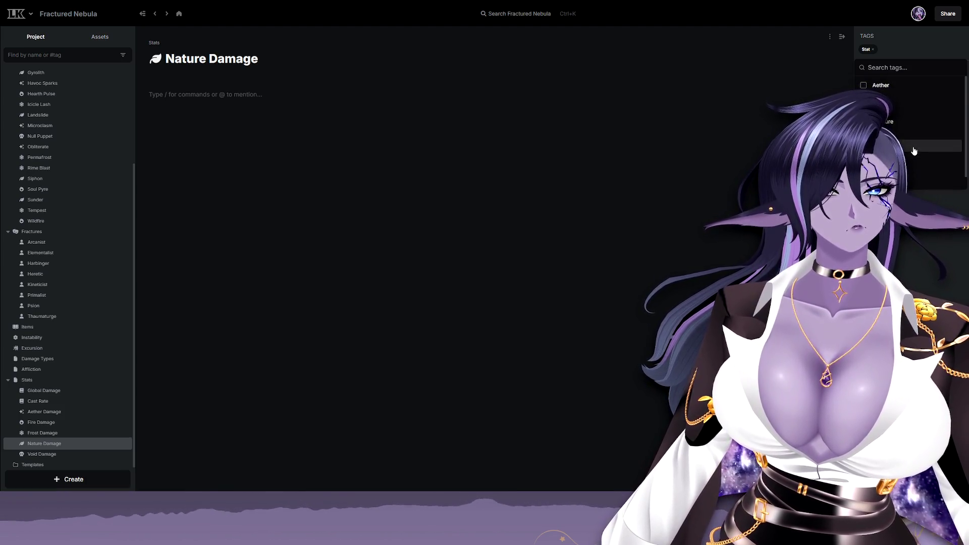
click(909, 146)
click(859, 41)
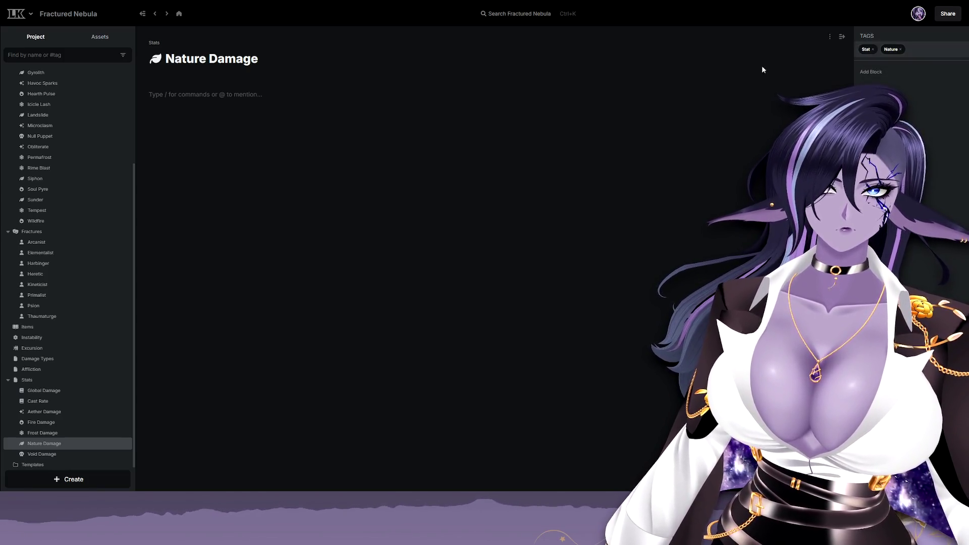
click(61, 454)
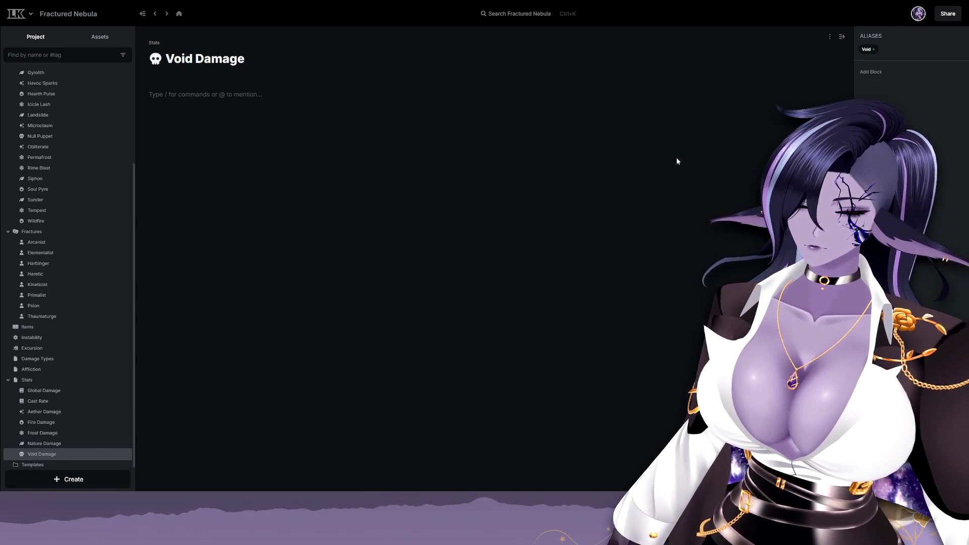
Delete the Void alias and swap the Aliases block for a Tags block.
click(853, 37)
click(872, 57)
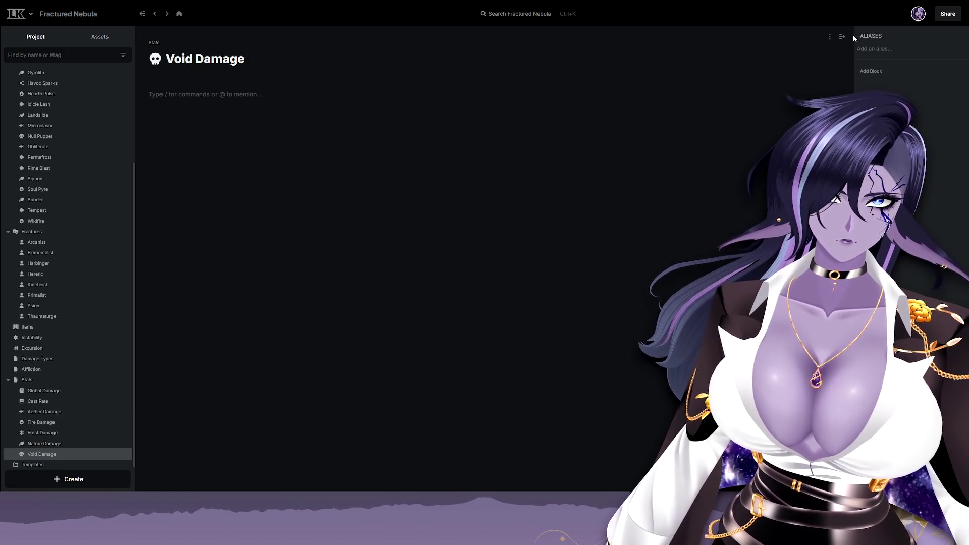
click(856, 35)
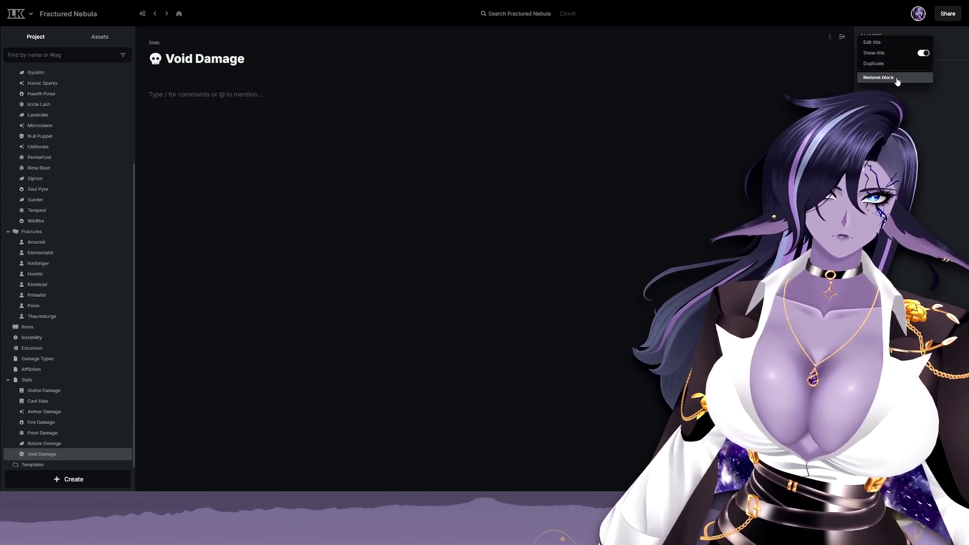
click(893, 77)
click(871, 36)
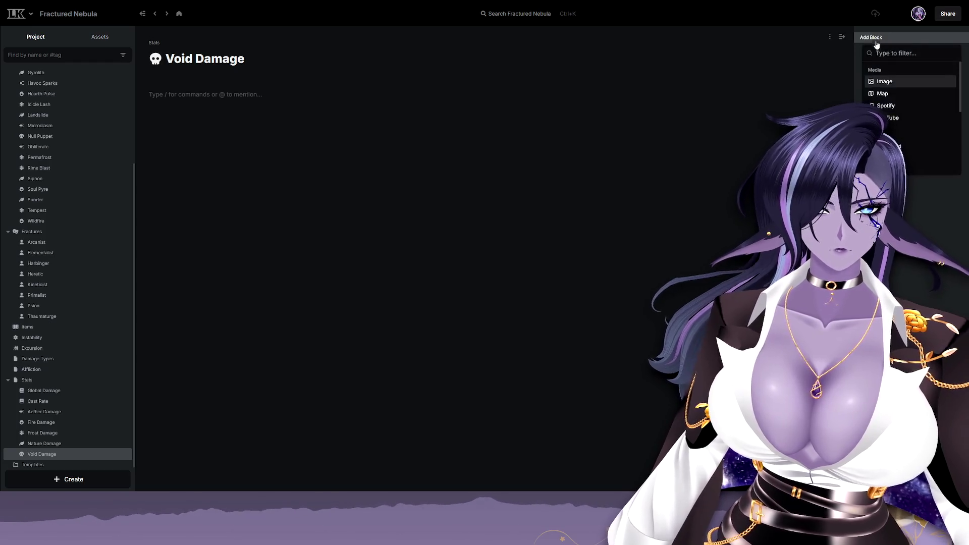
click(882, 90)
Tag Void Damage with Stat and Void.
click(871, 48)
click(881, 83)
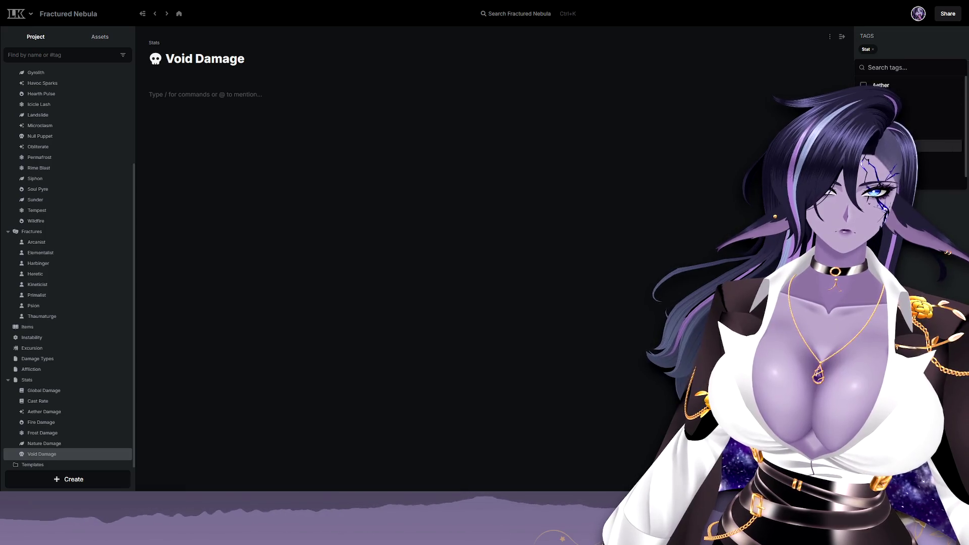
click(908, 133)
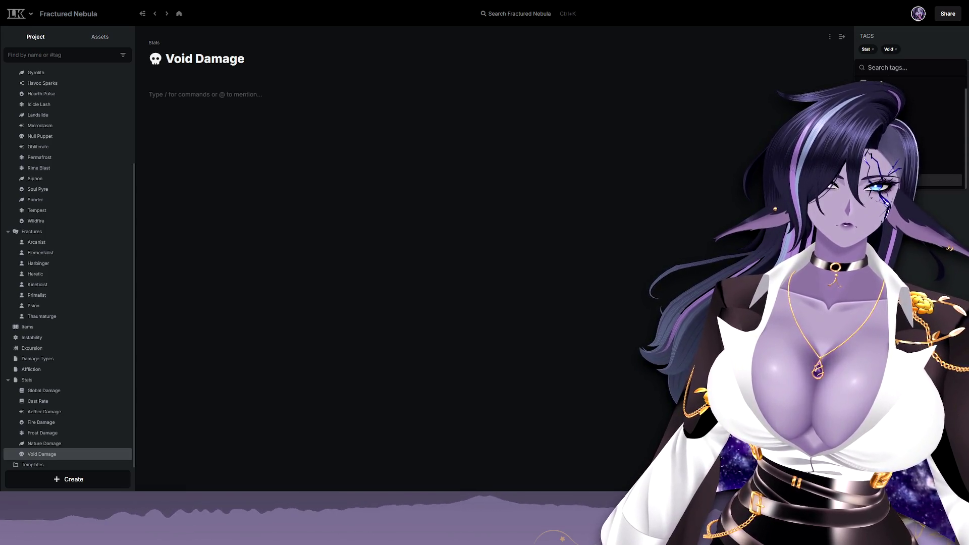
key(Escape)
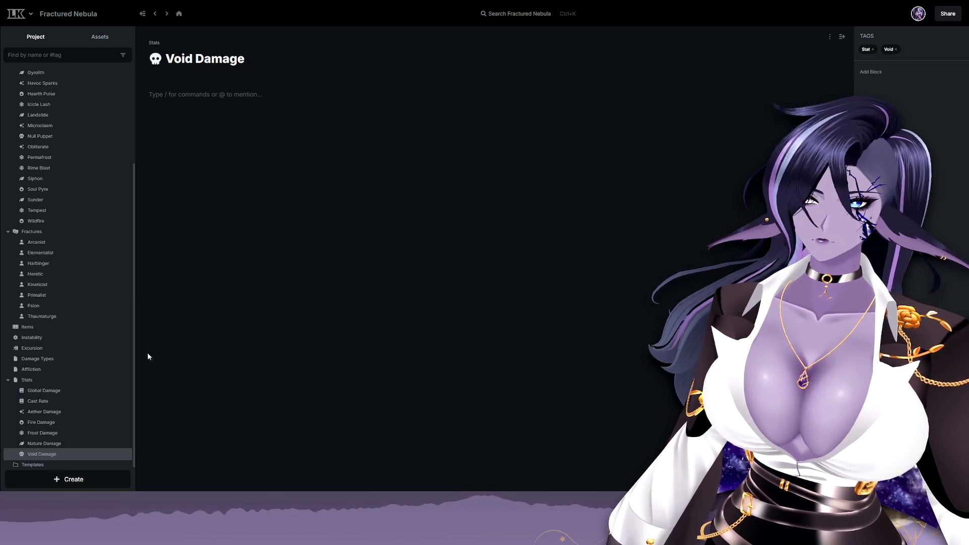
mouse_move(44, 411)
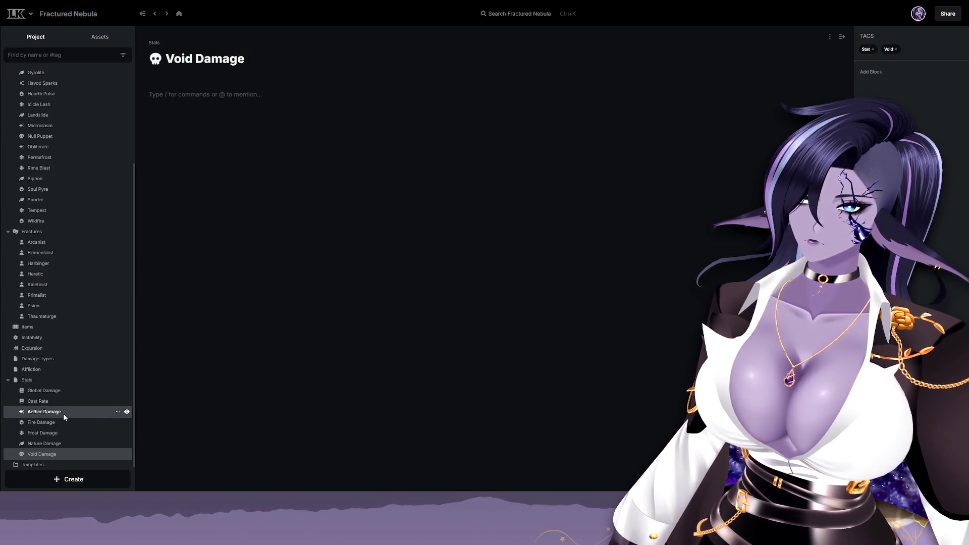
scroll(65, 416, down, 1)
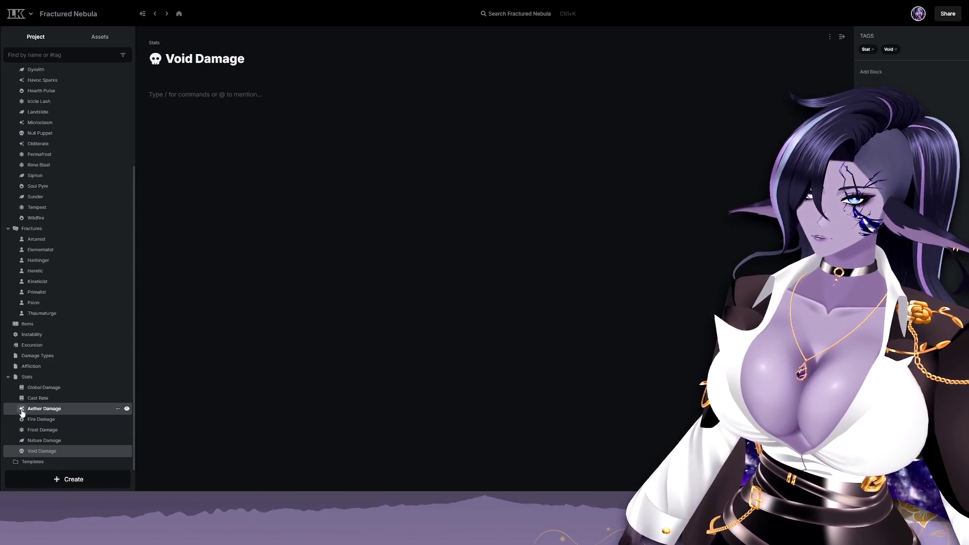
Give the Aether Damage, Fire Damage and Frost Damage pages the recent book glyph as their icon.
click(21, 409)
click(36, 305)
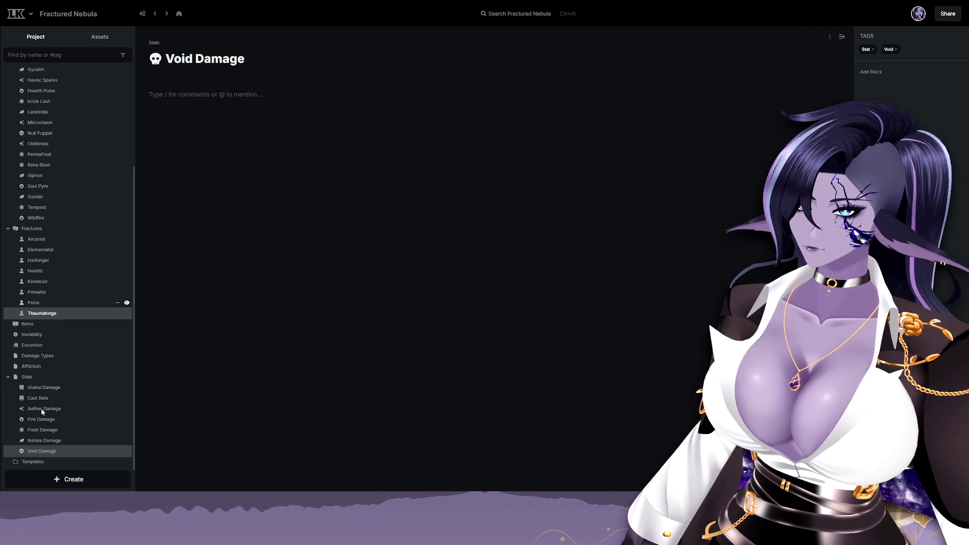
click(21, 418)
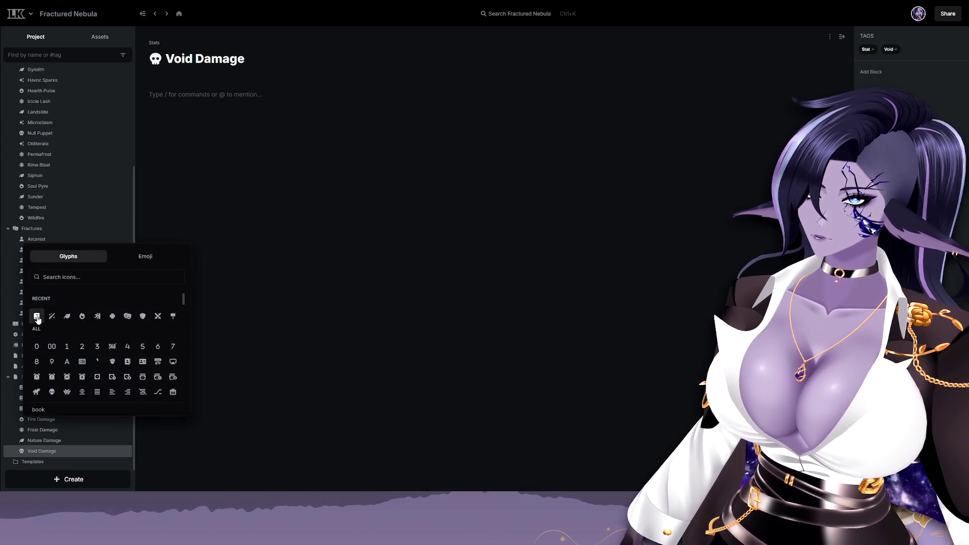
click(36, 316)
click(22, 429)
click(37, 325)
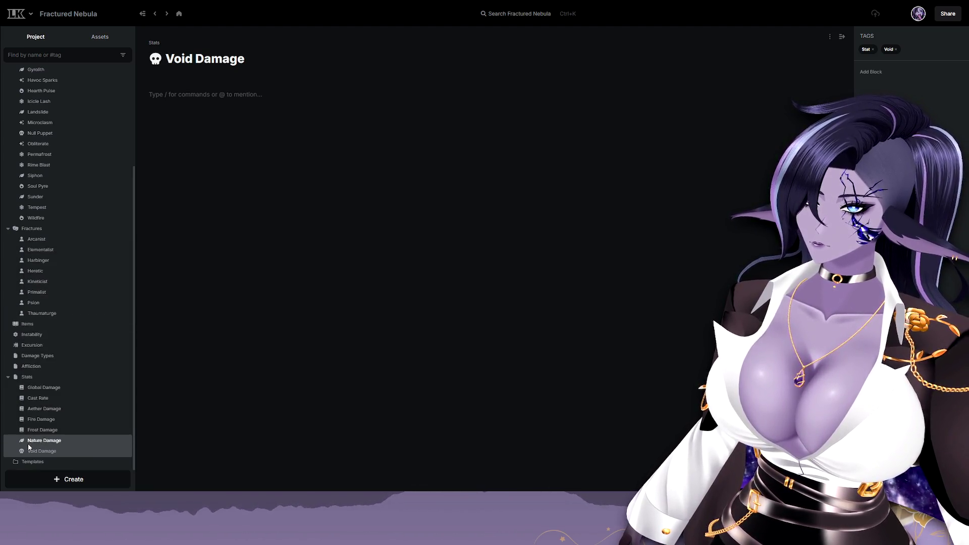
Give Nature Damage and Void Damage the book glyph too, then go to the Nature Damage page.
click(21, 442)
click(37, 459)
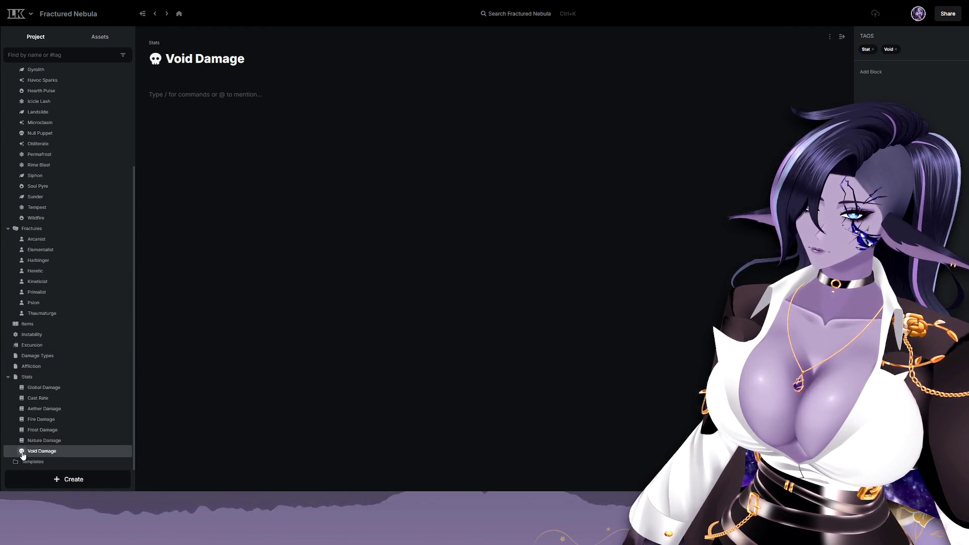
click(22, 451)
click(38, 350)
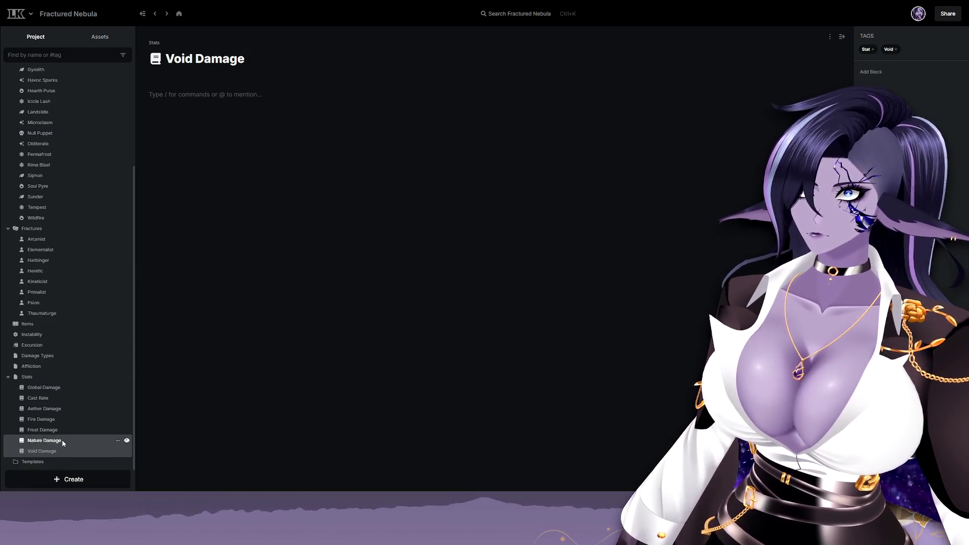
click(46, 440)
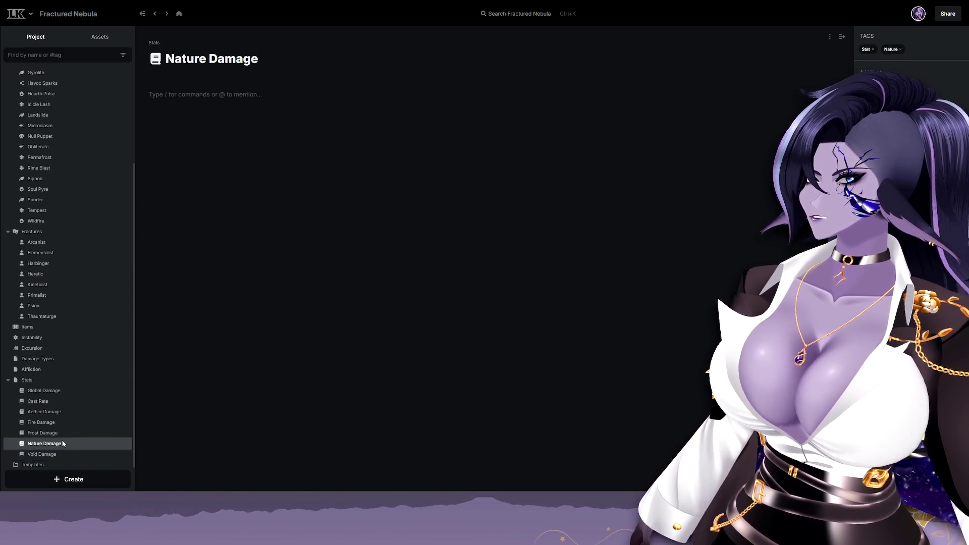